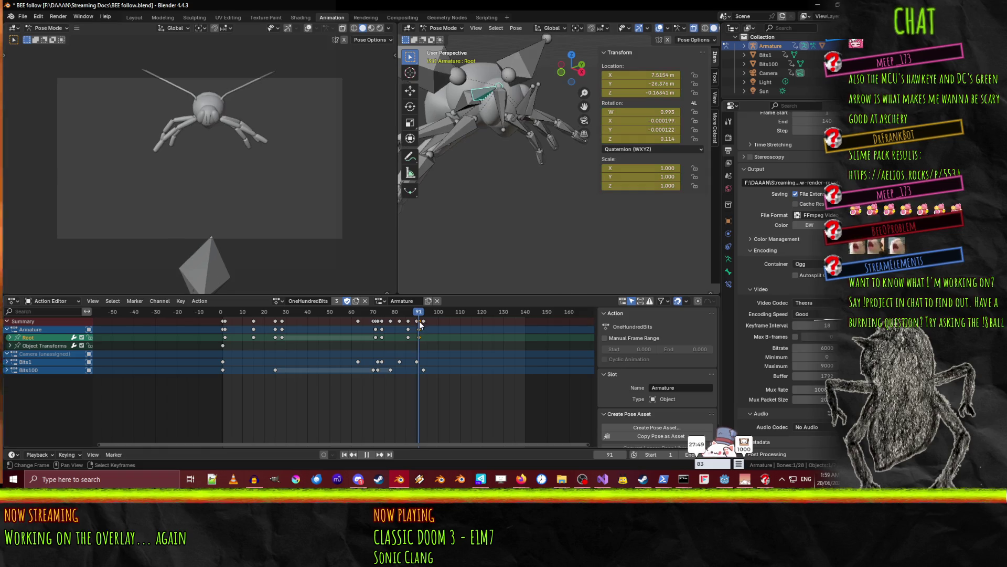
Stop playback and shift the selected Root keyframes three frames later.
key("space")
key("g")
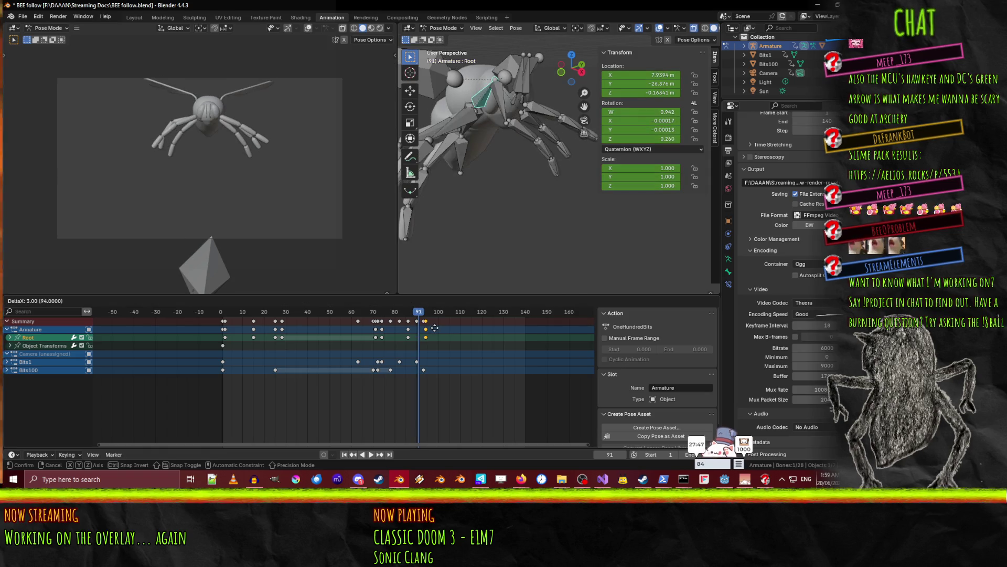
left_click(433, 327)
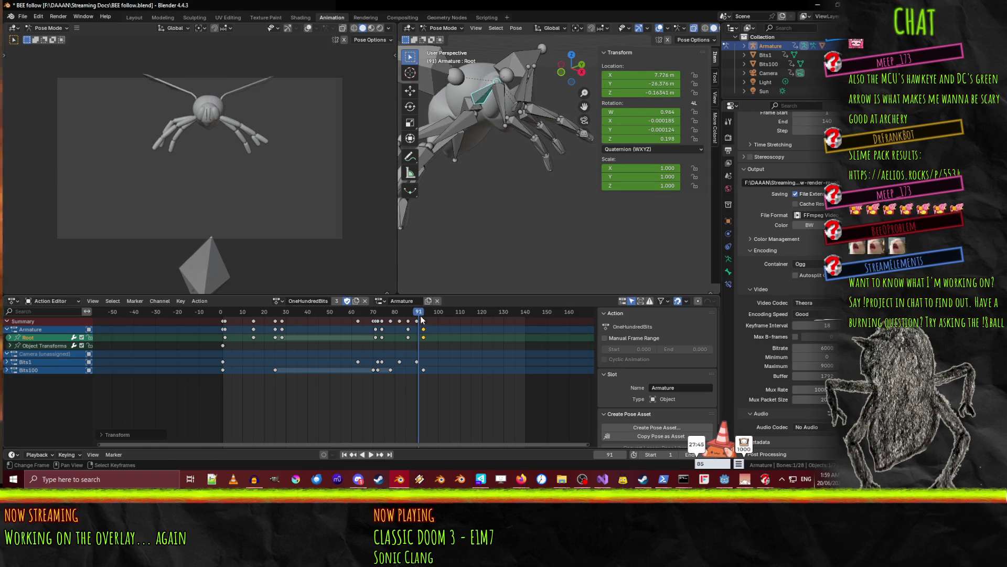
Replay the animation, scrub back to frame 77, and zoom in on the bee's legs.
key("space")
mouse_move(425, 321)
left_mouse_down()
mouse_move(368, 326)
mouse_move(429, 323)
left_mouse_up()
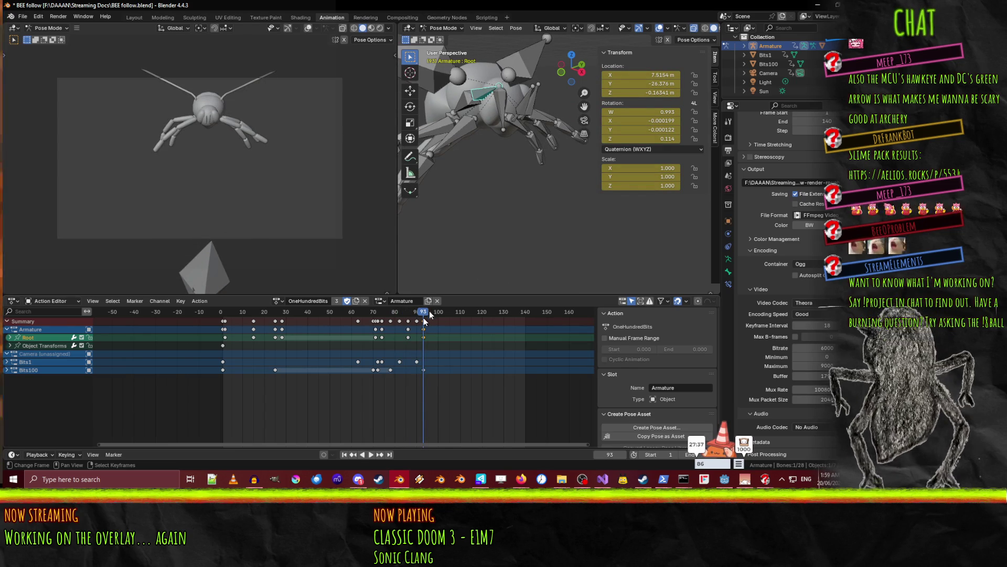
middle_click_drag(490, 181, 547, 170)
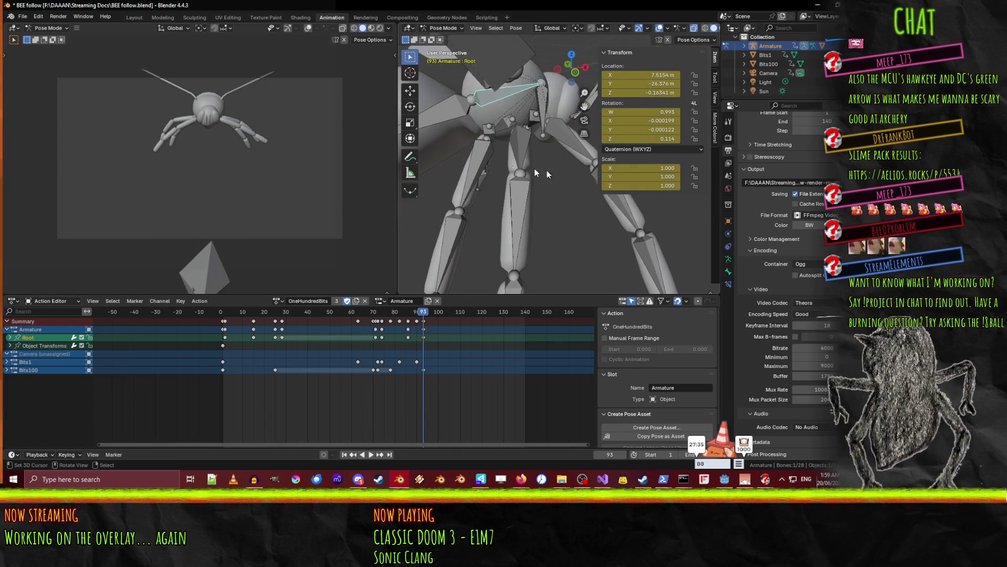
Rotate the RRLeg1 bone twice about its local X axis.
left_click(468, 162)
key("r")
key("x")
key("x")
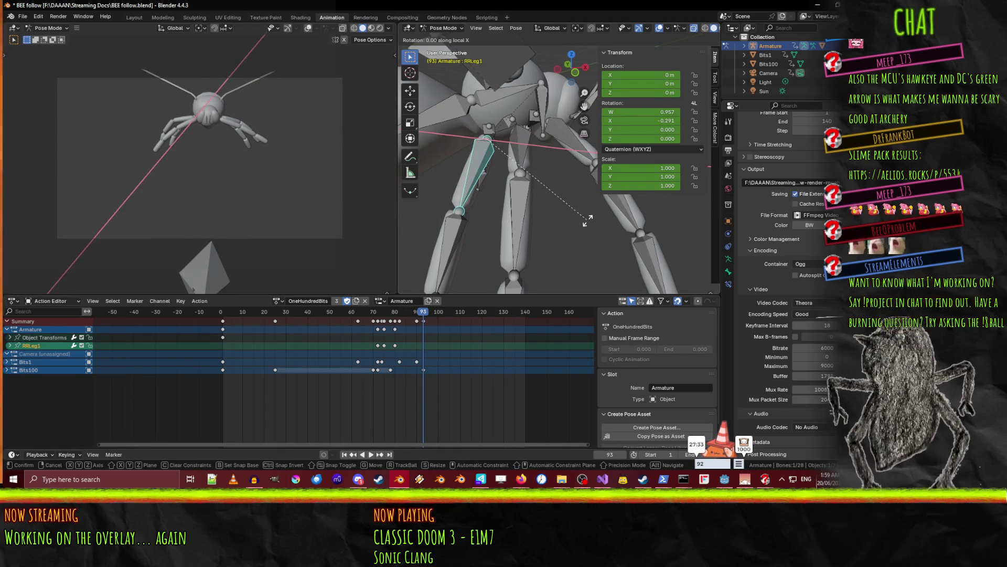
left_click(555, 218)
mouse_move(555, 219)
middle_mouse_down()
mouse_move(524, 214)
mouse_move(575, 220)
middle_mouse_up()
key("r")
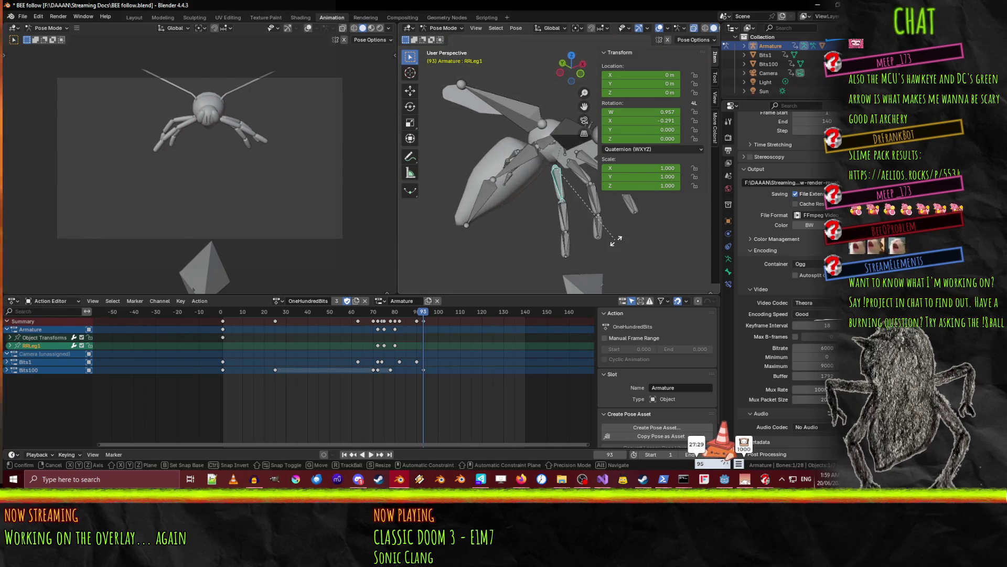
key("x")
key("x")
left_click(662, 209)
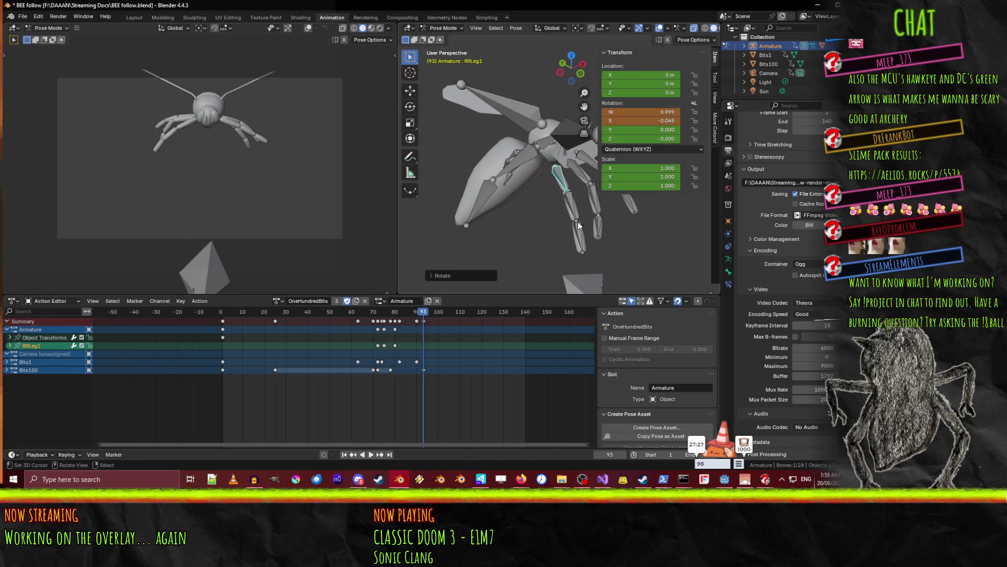
mouse_move(662, 208)
middle_mouse_down()
mouse_move(632, 203)
mouse_move(509, 241)
mouse_move(539, 225)
mouse_move(536, 212)
middle_mouse_up()
Rotate the LRLeg1 bone about the global X axis.
key("r")
key("x")
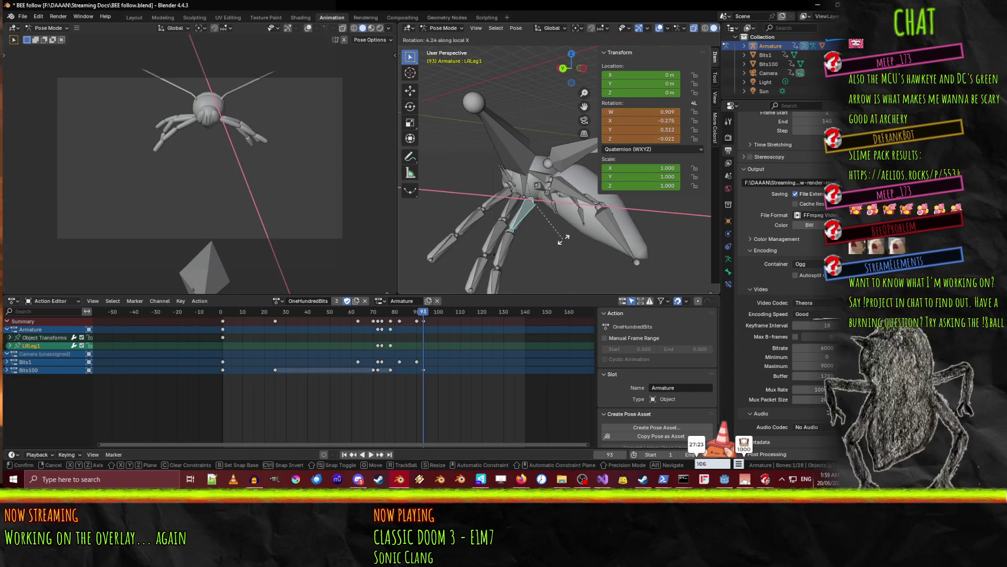
left_click(546, 231)
mouse_move(546, 231)
middle_mouse_down()
mouse_move(614, 240)
mouse_move(618, 256)
middle_mouse_up()
Rotate the LMLeg1 bone about local X, then again about a global axis.
left_click(553, 208)
key("r")
key("x")
key("x")
left_click(613, 234)
key("r")
key("x")
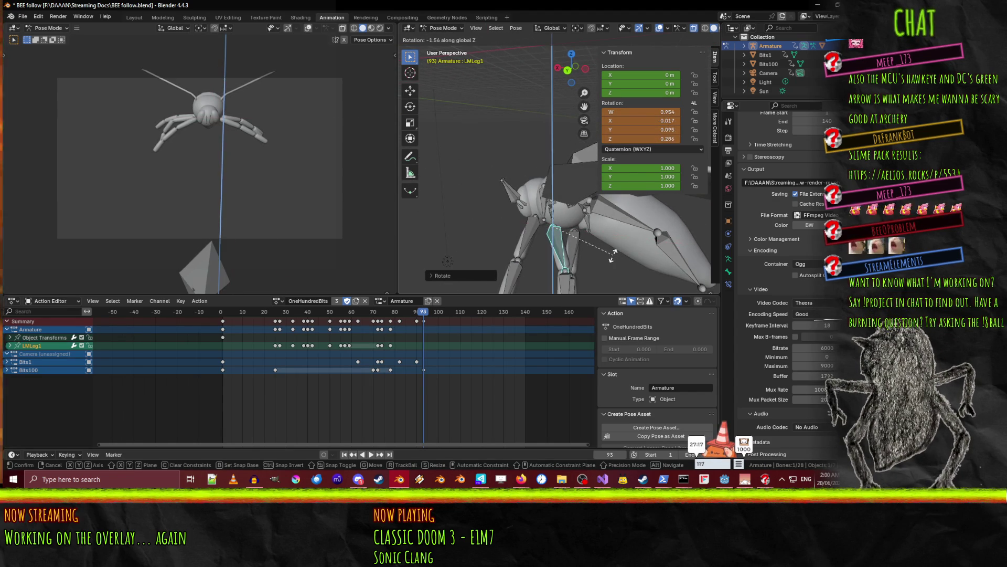
left_click(579, 254)
mouse_move(548, 265)
middle_mouse_down()
mouse_move(597, 239)
mouse_move(546, 235)
mouse_move(609, 254)
mouse_move(569, 246)
mouse_move(572, 257)
mouse_move(586, 260)
mouse_move(556, 243)
mouse_move(623, 252)
mouse_move(568, 232)
middle_mouse_up()
Rotate the RFLeg1 and RMLeg1 bones about their X axes.
key("r")
key("x")
left_click(564, 243)
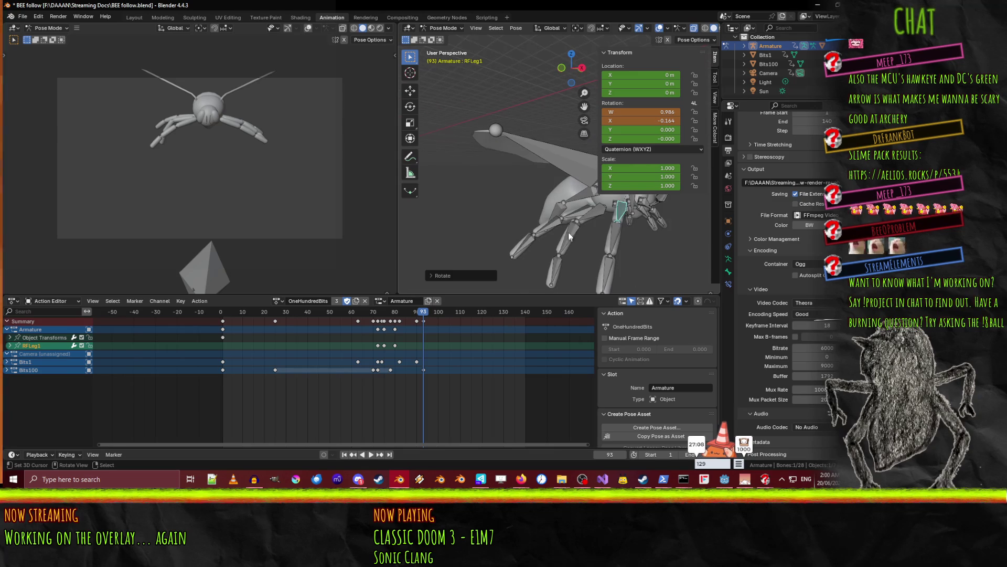
left_click(590, 213)
key("r")
key("x")
left_click(602, 227)
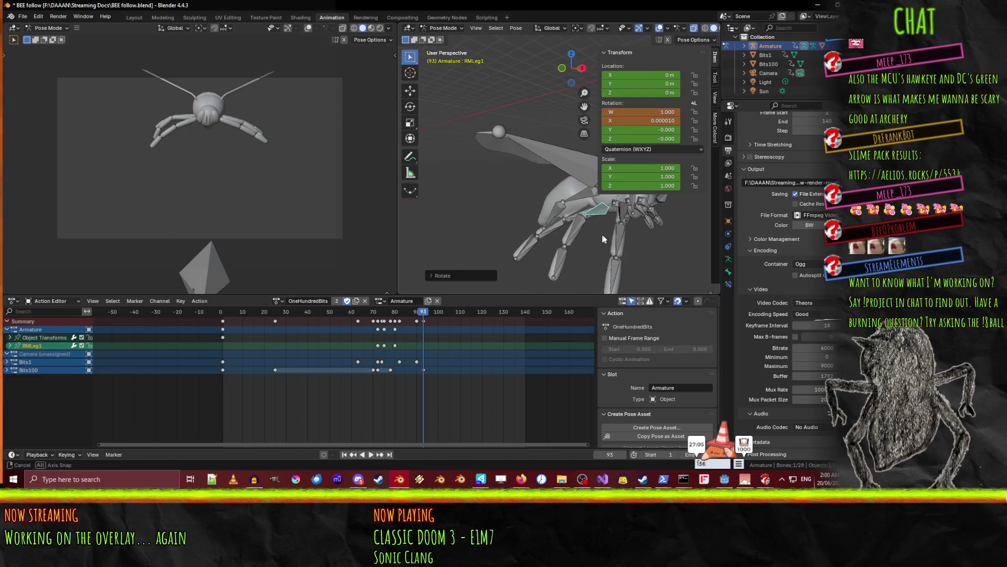
Cancel a started RMLeg2 rotation and reselect the right middle leg bones.
left_click(588, 244)
mouse_move(603, 234)
middle_mouse_down()
mouse_move(588, 243)
mouse_move(551, 223)
mouse_move(622, 238)
middle_mouse_up()
key("r")
key("x")
right_click(590, 245)
left_click(549, 222, "shift")
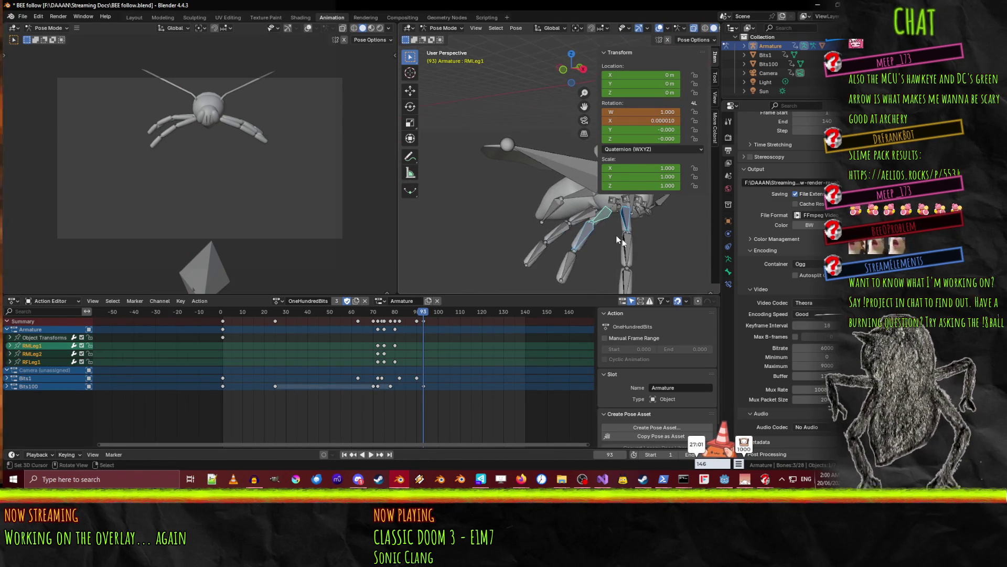
Select the bee's left and right leg bones to key their pose at frame 93.
left_click(619, 265, "shift")
left_click(625, 283, "shift")
left_click(570, 266, "shift")
left_click(535, 256, "shift")
left_click(552, 239, "shift")
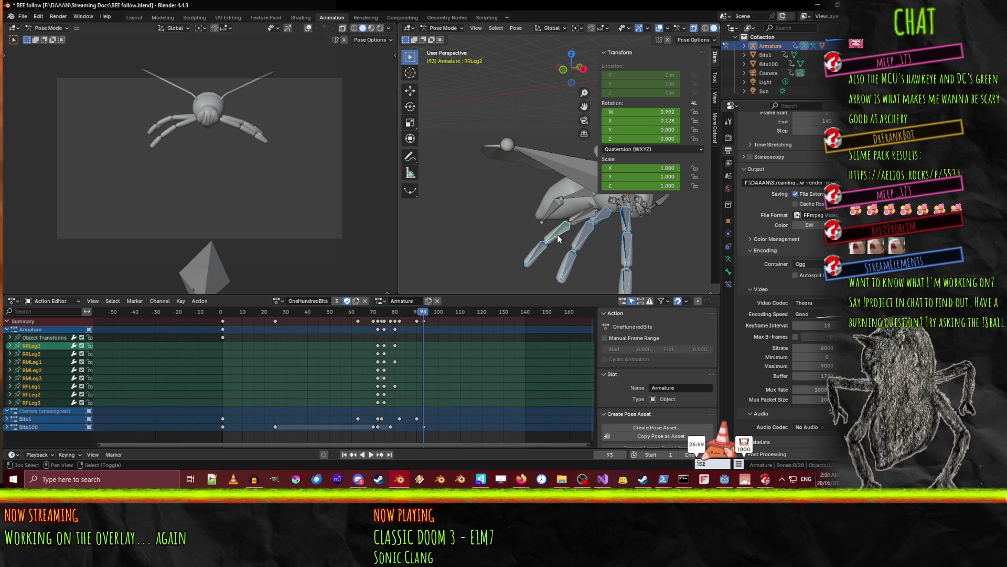
left_click(571, 227, "shift")
middle_click_drag(571, 227, 531, 237)
left_click(532, 237, "shift")
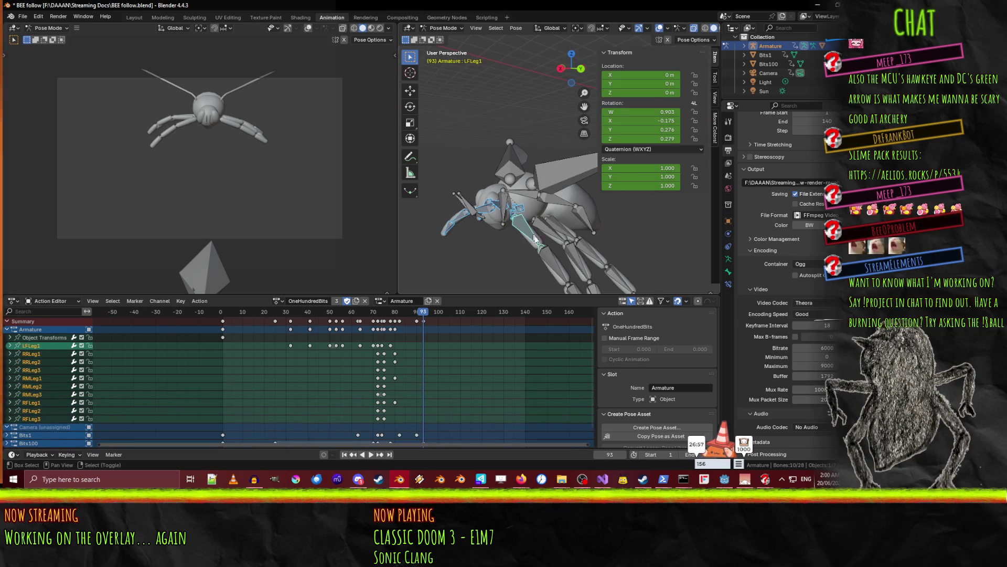
left_click(556, 262, "shift")
left_click(575, 282, "shift")
left_click(587, 288, "shift")
left_click(579, 271, "shift")
left_click(556, 240, "shift")
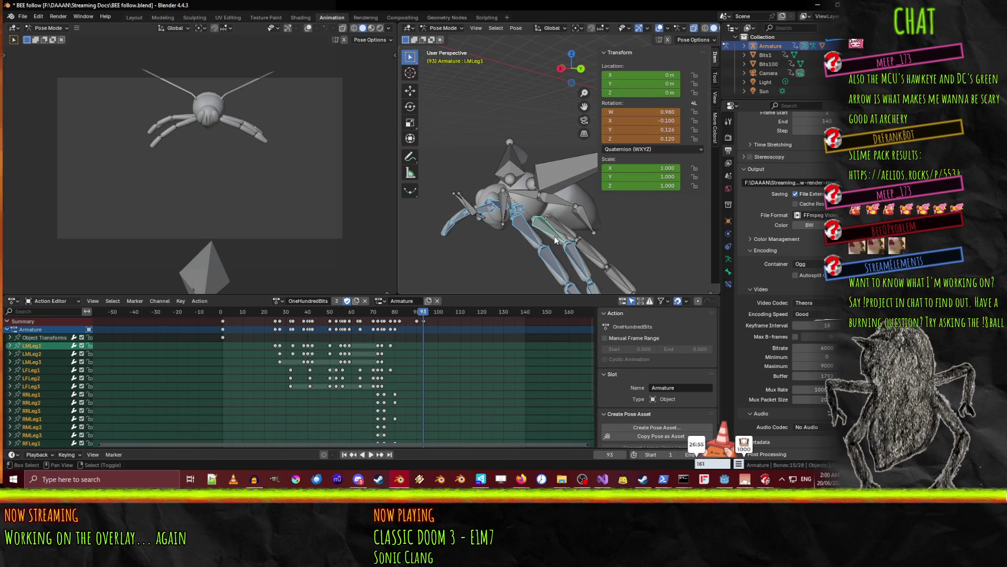
left_click(602, 260, "shift")
left_click(612, 276, "shift")
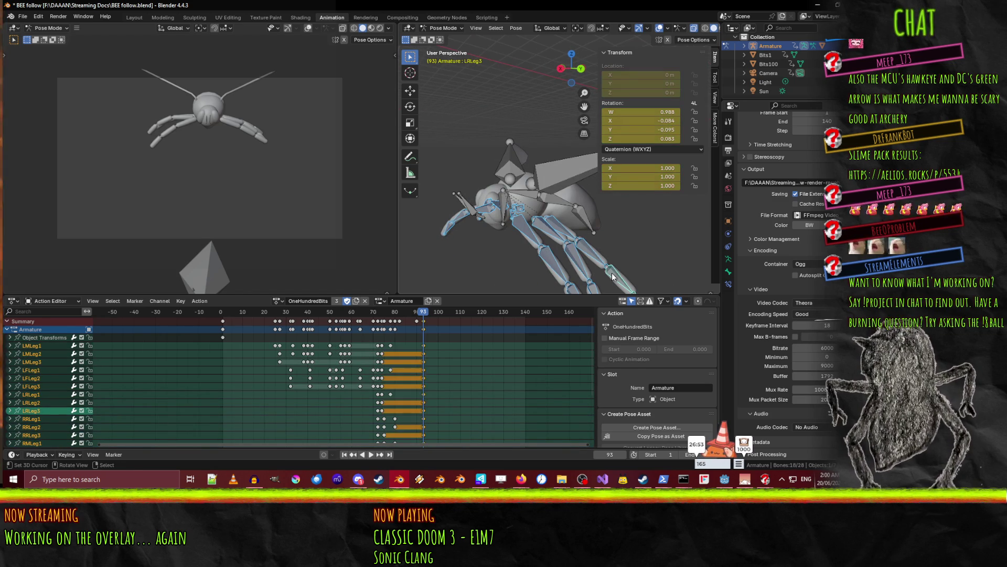
middle_click_drag(507, 227, 472, 231)
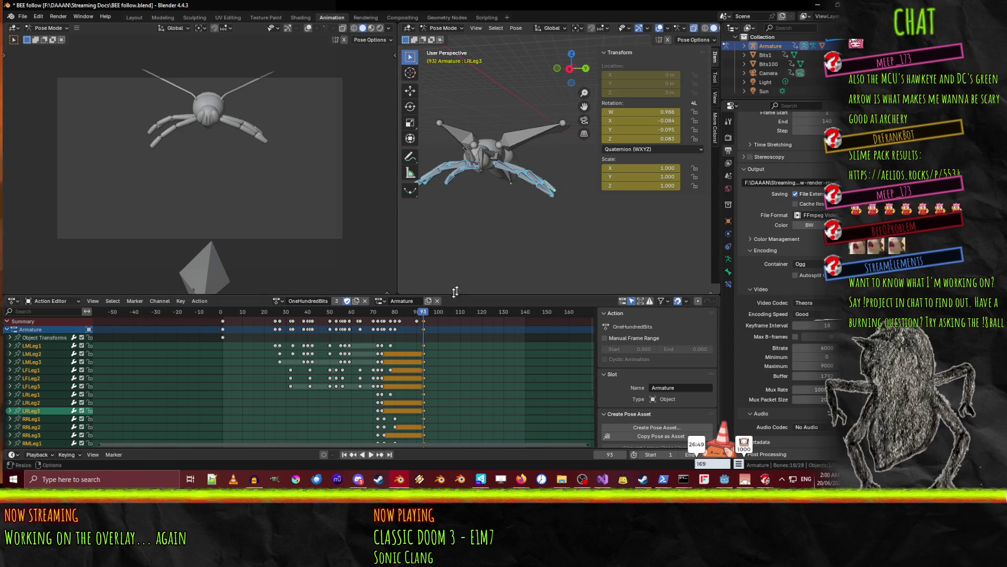
Play the animation, scrub back to frame 63, then jump to frame 97.
key("space")
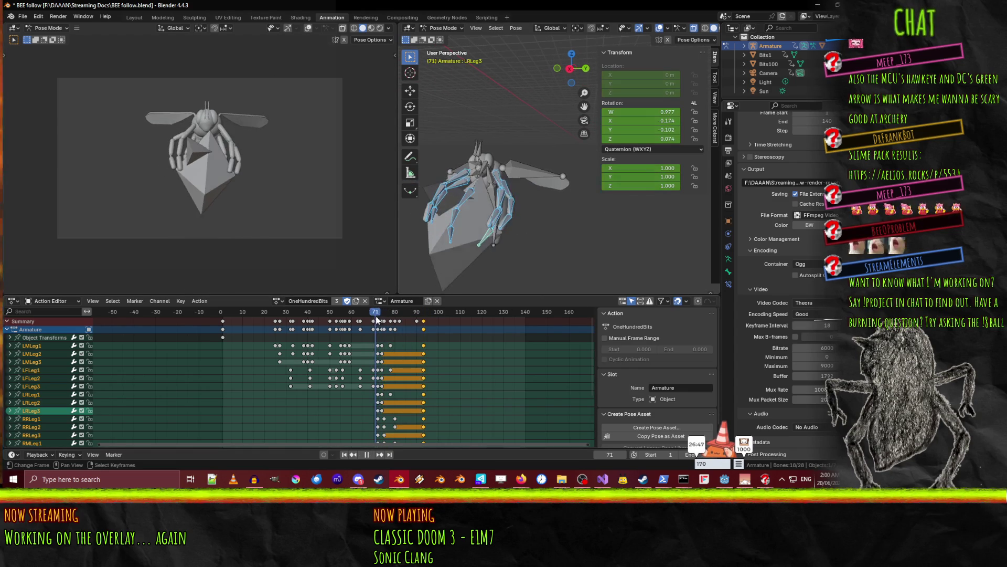
mouse_move(396, 322)
left_mouse_down()
mouse_move(426, 320)
mouse_move(359, 322)
mouse_move(426, 325)
left_mouse_up()
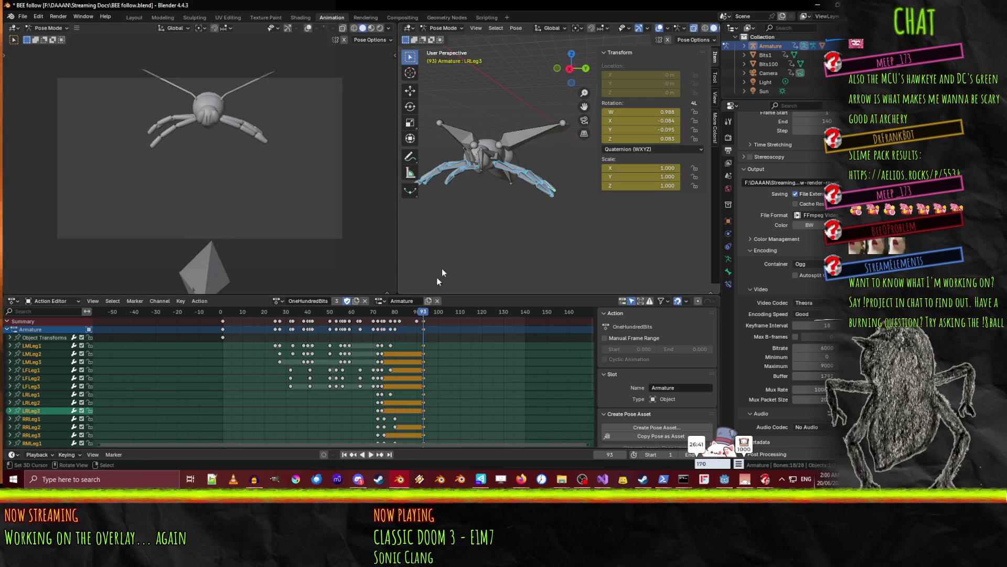
middle_click_drag(442, 272, 493, 278)
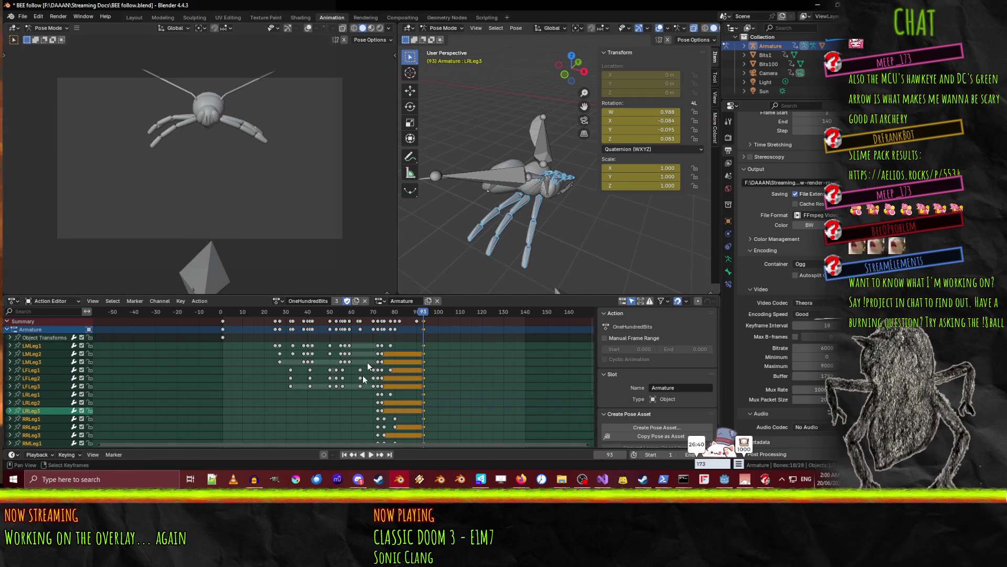
left_click(432, 310)
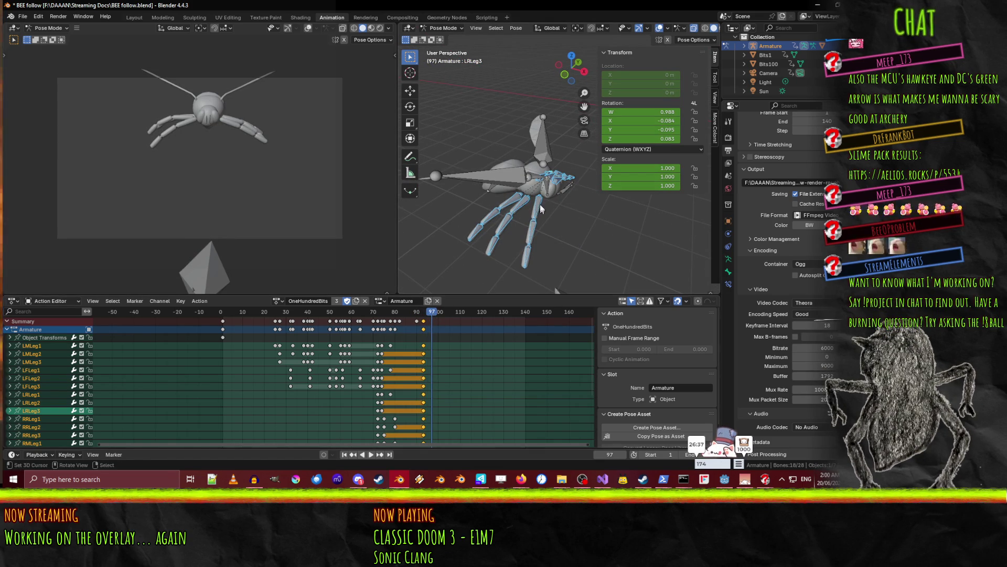
Rotate the RRLeg1 bone about the global Z axis.
left_click(512, 202)
key("r")
key("z")
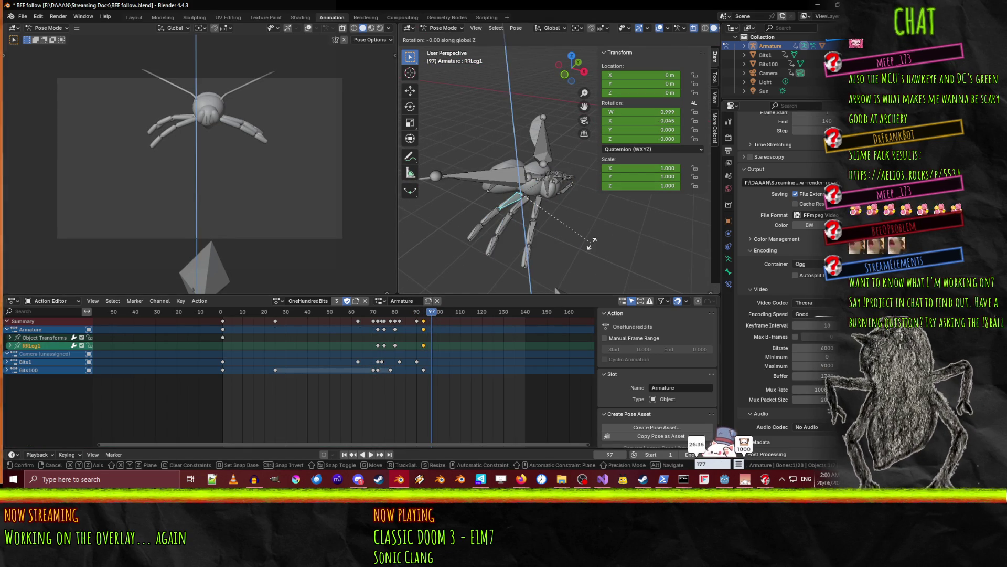
left_click(550, 246)
Rotate the RMLeg1 bone about global Z, then about local X.
left_click(490, 209)
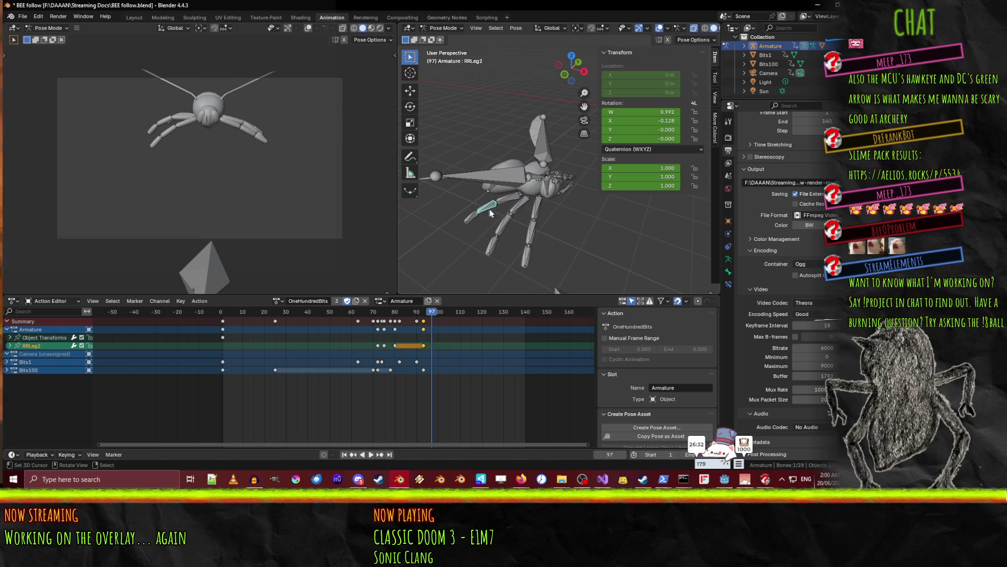
left_click(519, 211)
key("r")
key("z")
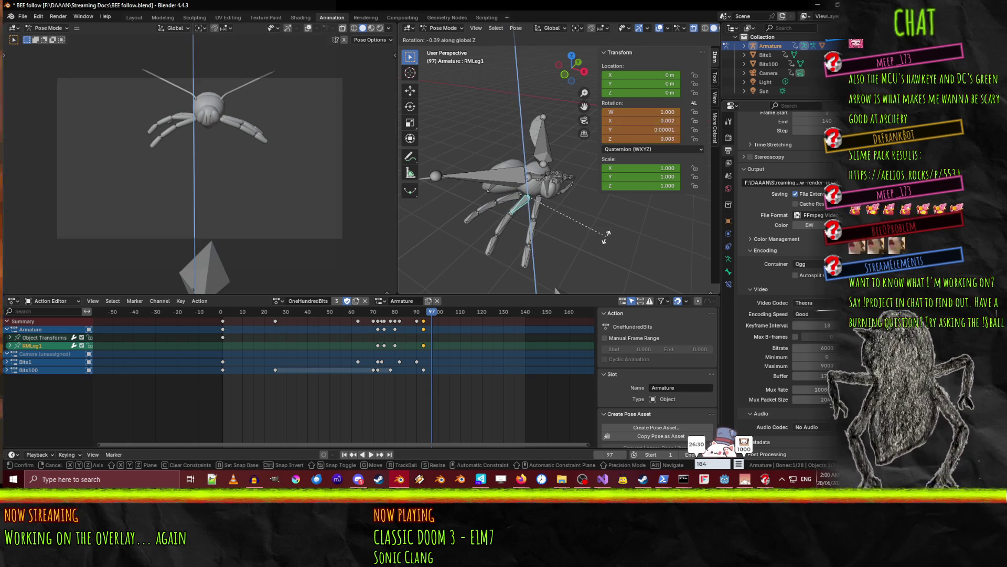
left_click(564, 242)
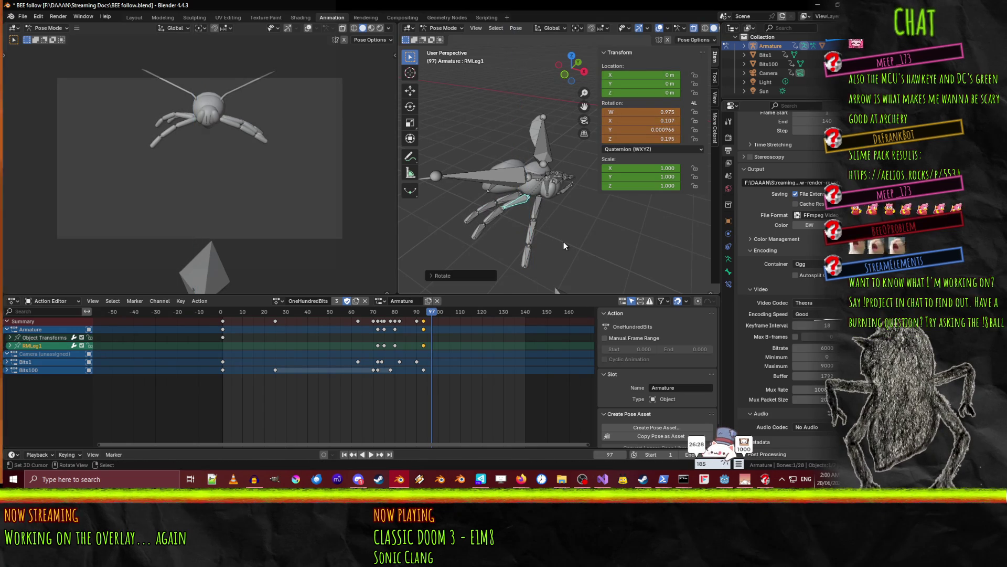
key("r")
key("x")
key("x")
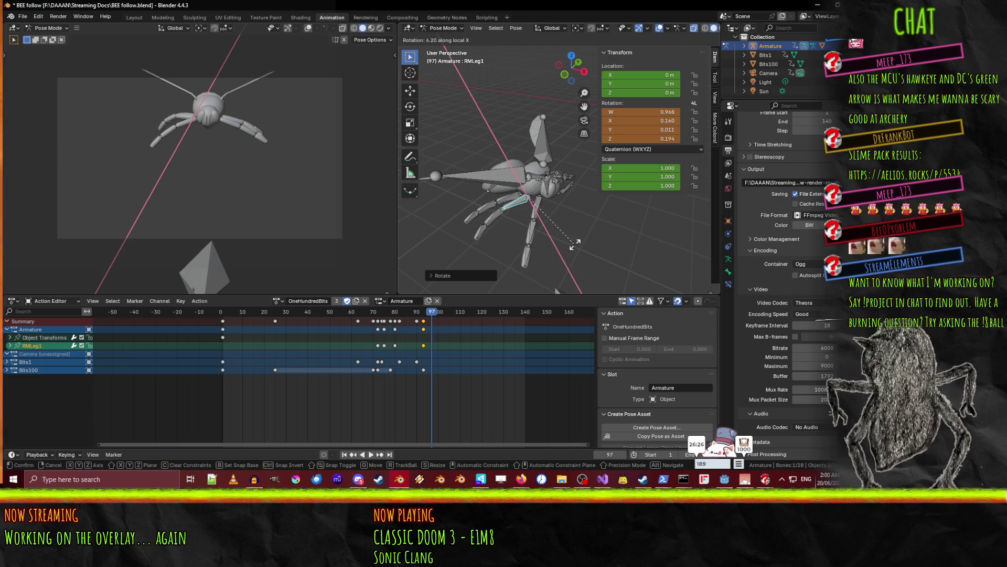
left_click(589, 244)
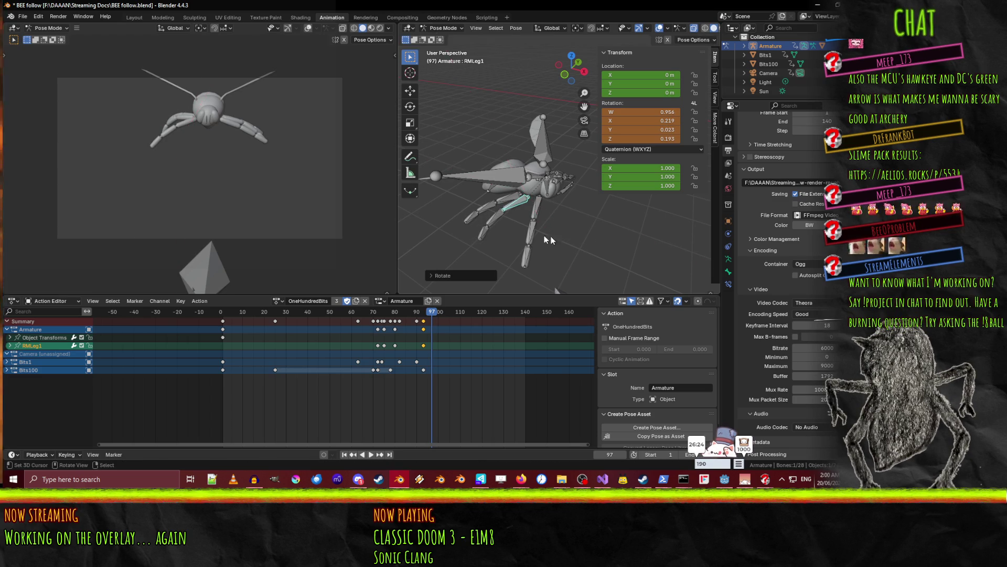
Rotate the RFLeg1 bone about the Z axis.
key("r")
key("z")
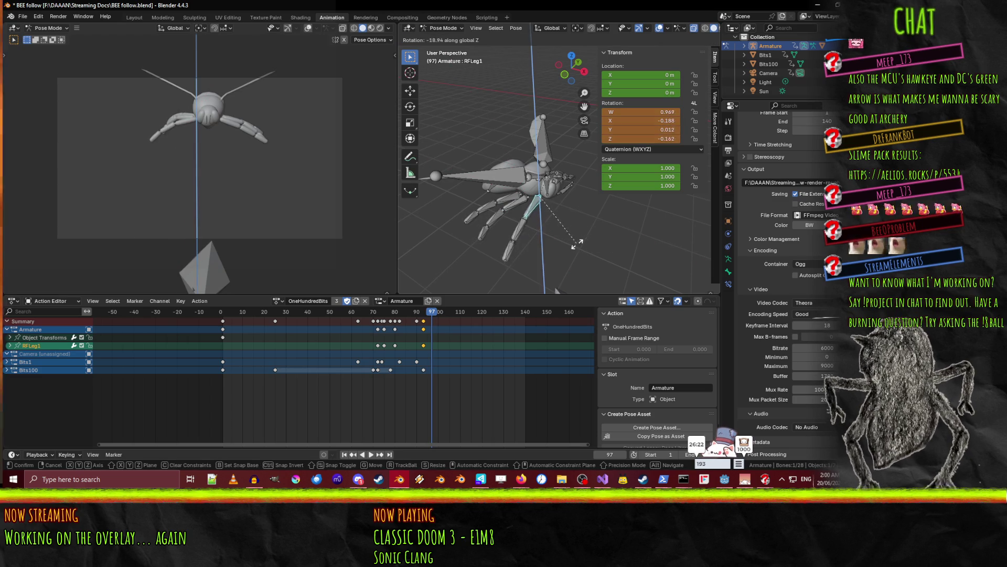
left_click(538, 242)
mouse_move(537, 241)
middle_mouse_down()
mouse_move(515, 237)
mouse_move(493, 205)
middle_mouse_up()
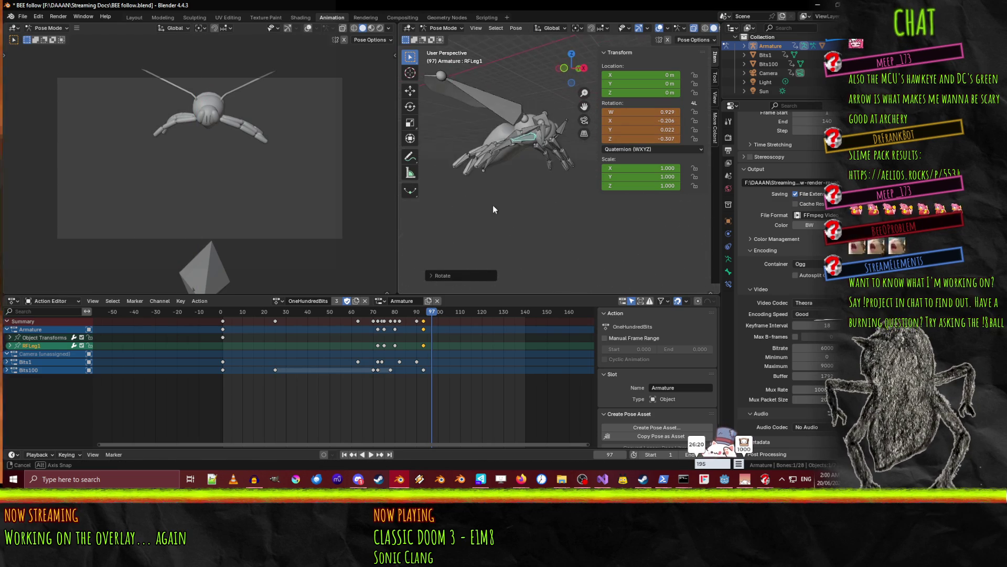
Rotate the RMLeg2 bone about its local X axis.
left_click(484, 153)
key("r")
key("x")
key("x")
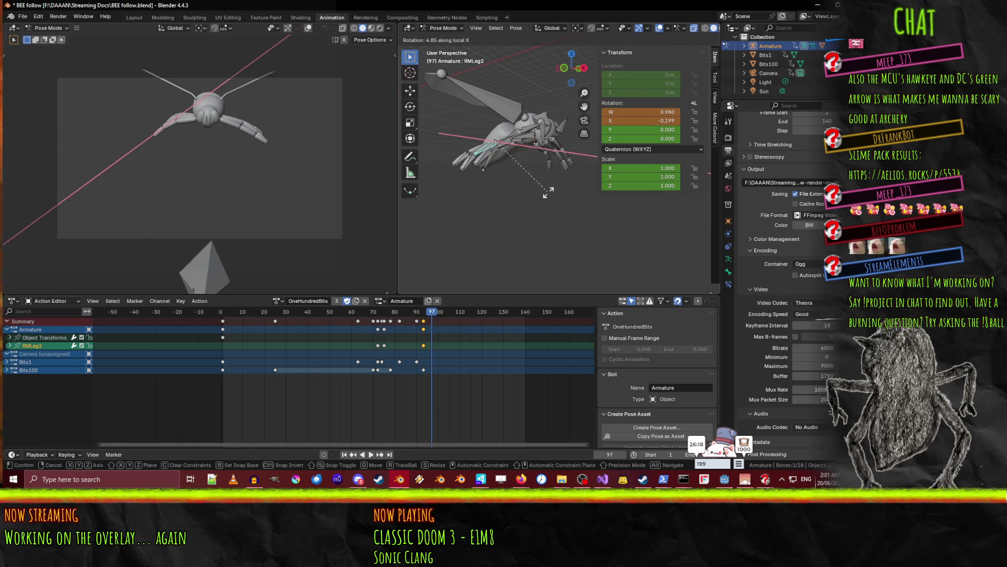
left_click(533, 192)
Swing the LRLeg1 bone upward about its local Z axis.
mouse_move(533, 192)
middle_mouse_down()
mouse_move(549, 208)
mouse_move(471, 221)
mouse_move(510, 225)
mouse_move(528, 206)
middle_mouse_up()
scroll(526, 205, "up", 4)
left_click(485, 199)
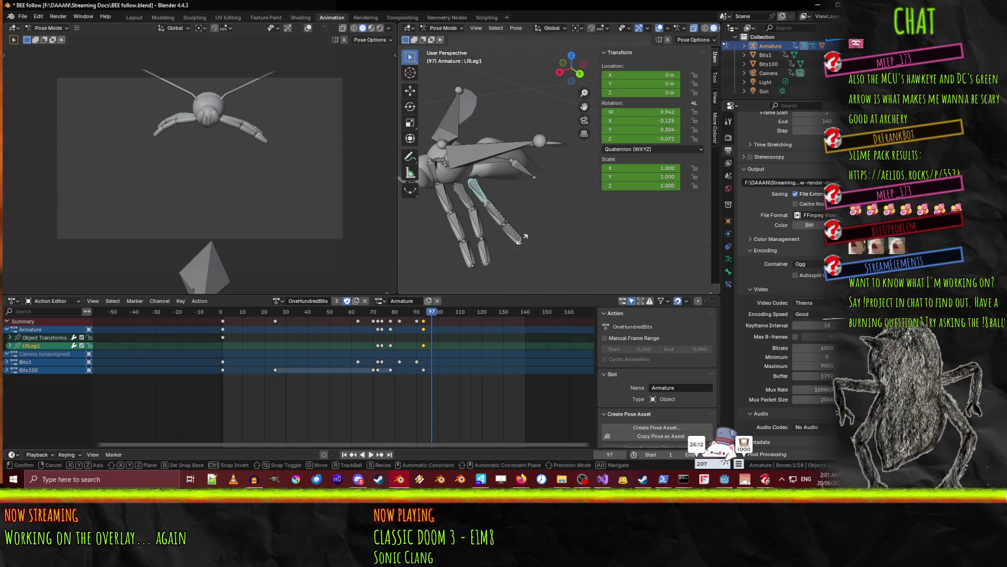
key("r")
key("z")
key("z")
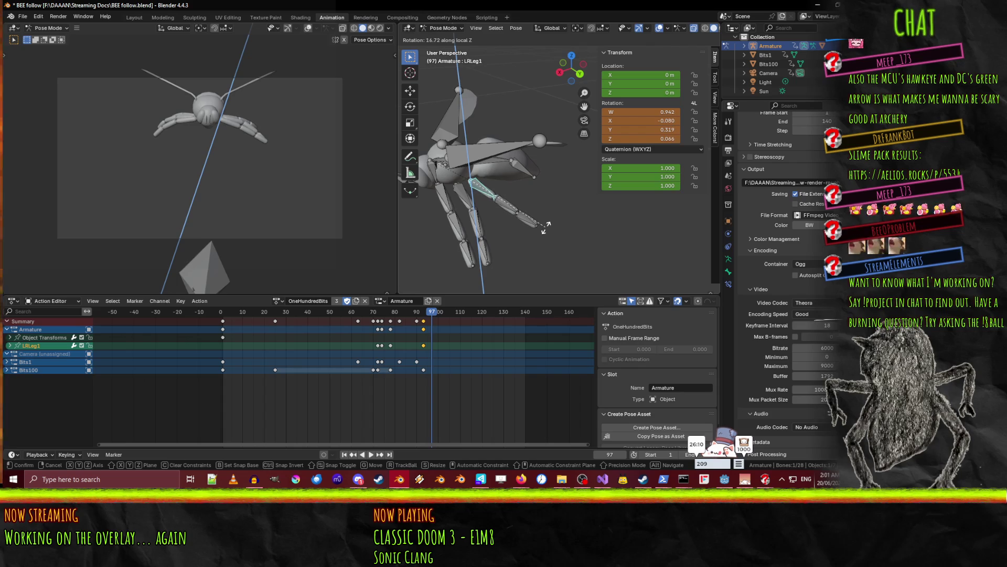
left_click(548, 231)
Rotate LMLeg1 about local Z and LMLeg2 about local X.
key("r")
key("z")
key("z")
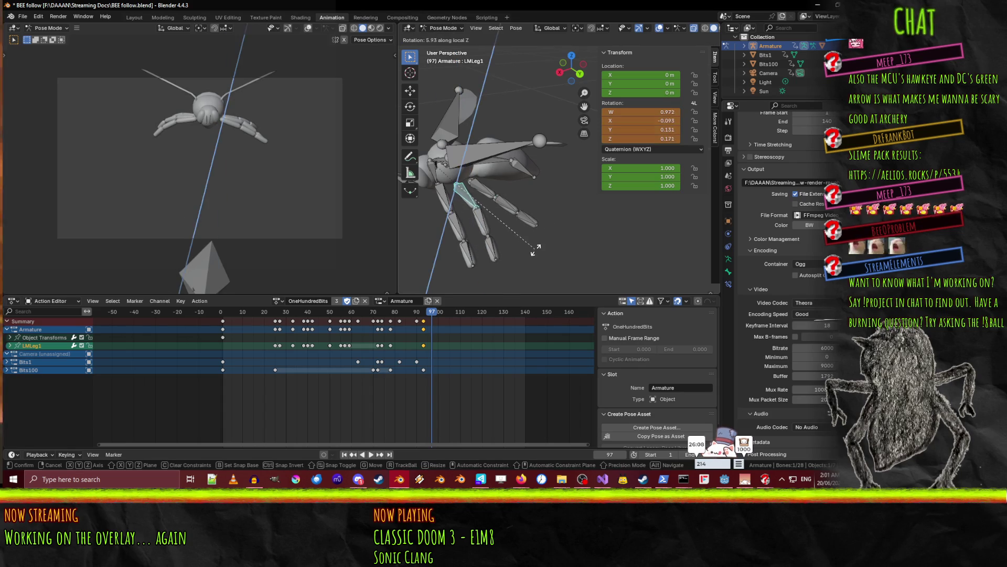
left_click(551, 244)
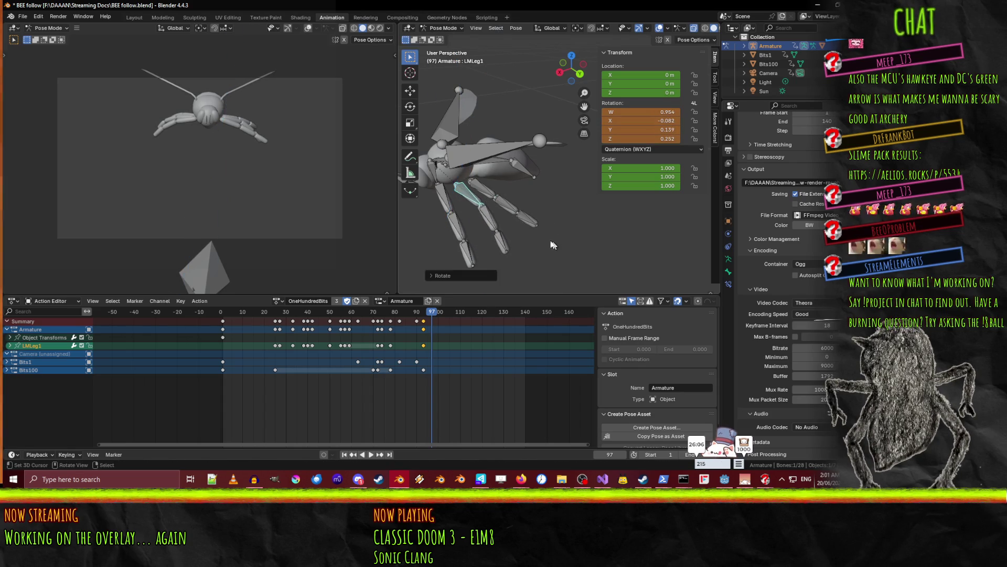
left_click(494, 231)
key("r")
key("x")
key("x")
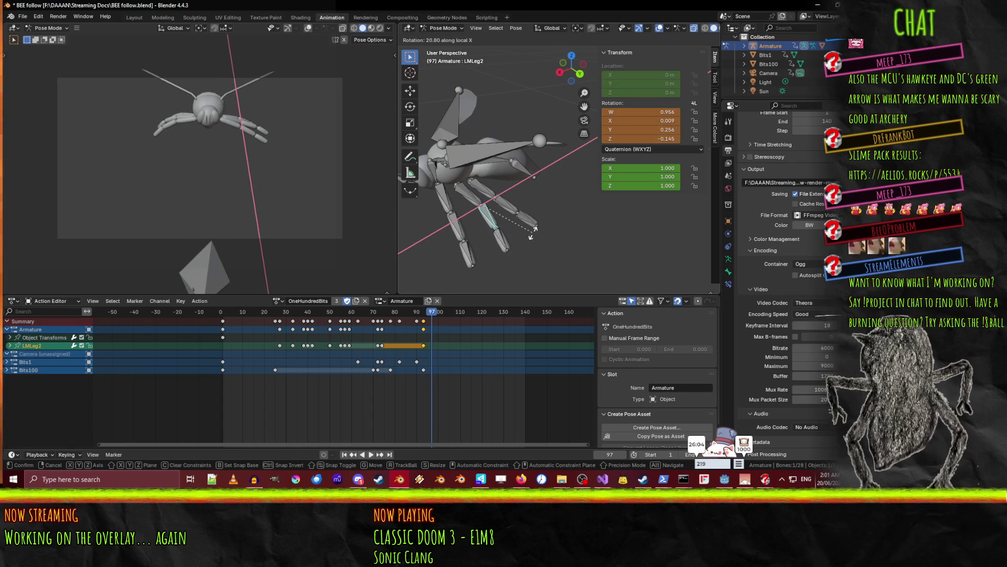
left_click(535, 230)
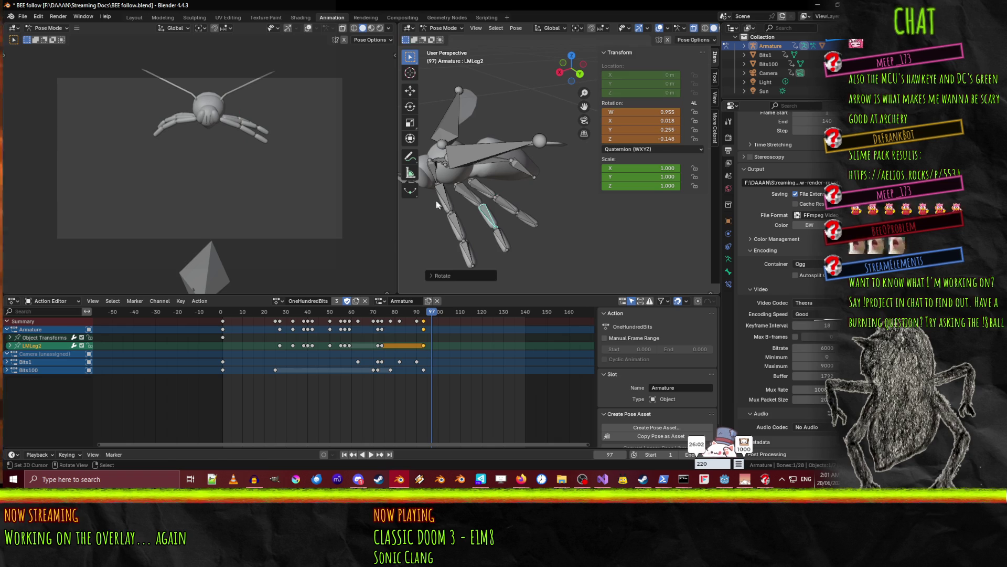
Rotate the LFLeg1 bone about the global Z axis.
left_click(440, 202)
key("r")
key("z")
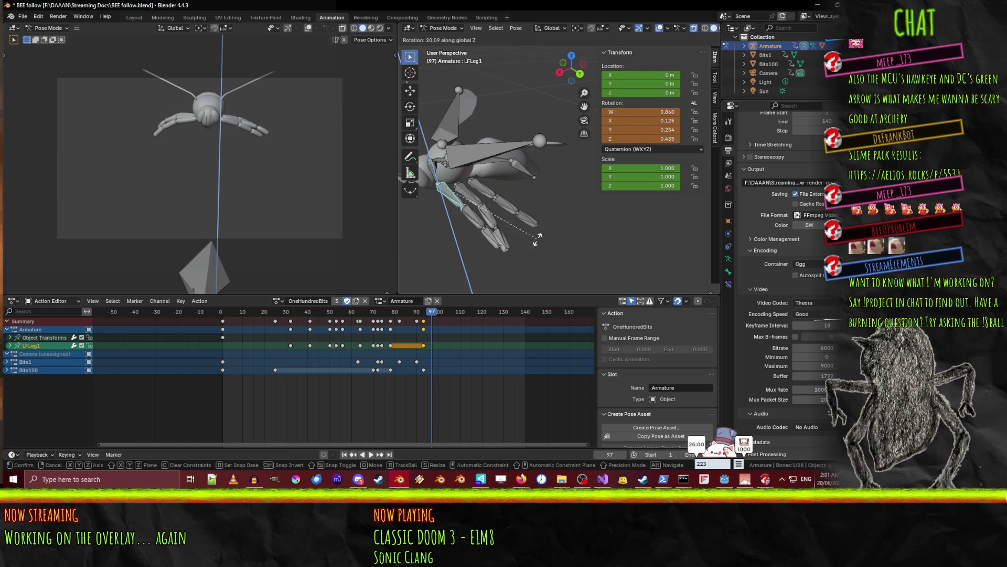
left_click(529, 242)
middle_click_drag(527, 238, 514, 201)
Refine the LMLeg2 pose and rotate LMLeg1 about the X axis.
left_click(516, 205)
key("r")
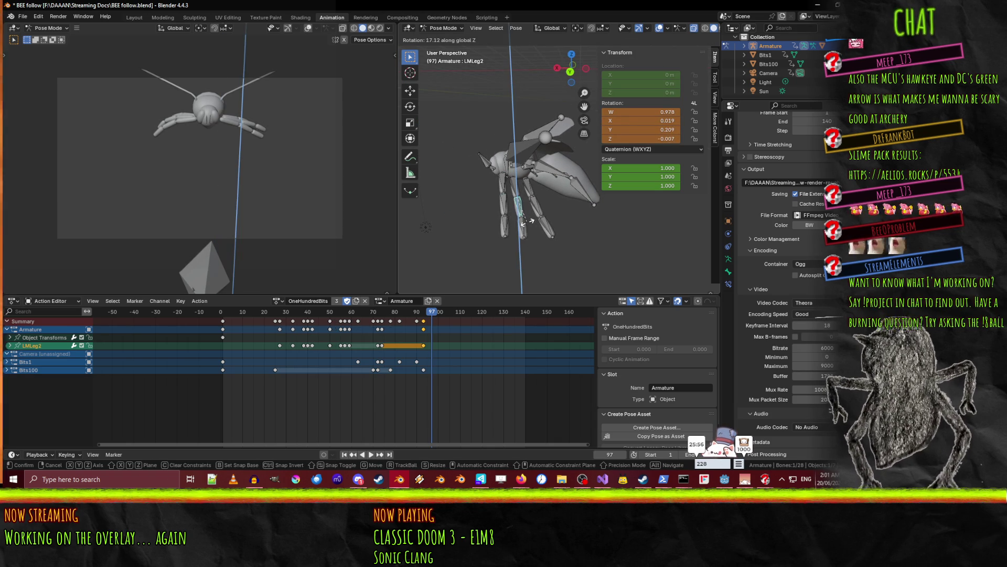
left_click(525, 226)
left_click(512, 183)
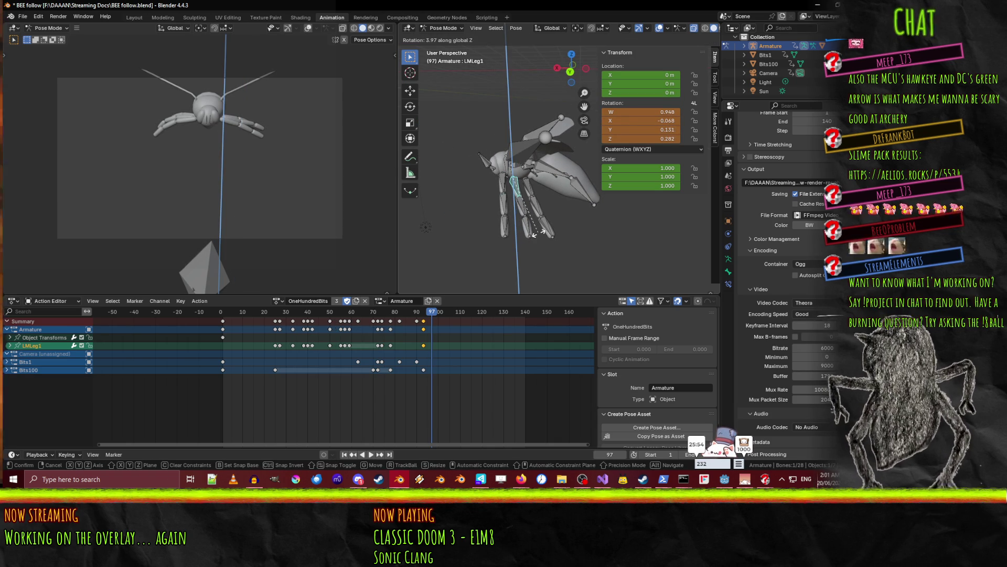
middle_click_drag(533, 229, 618, 175)
scroll(577, 199, "up", 3)
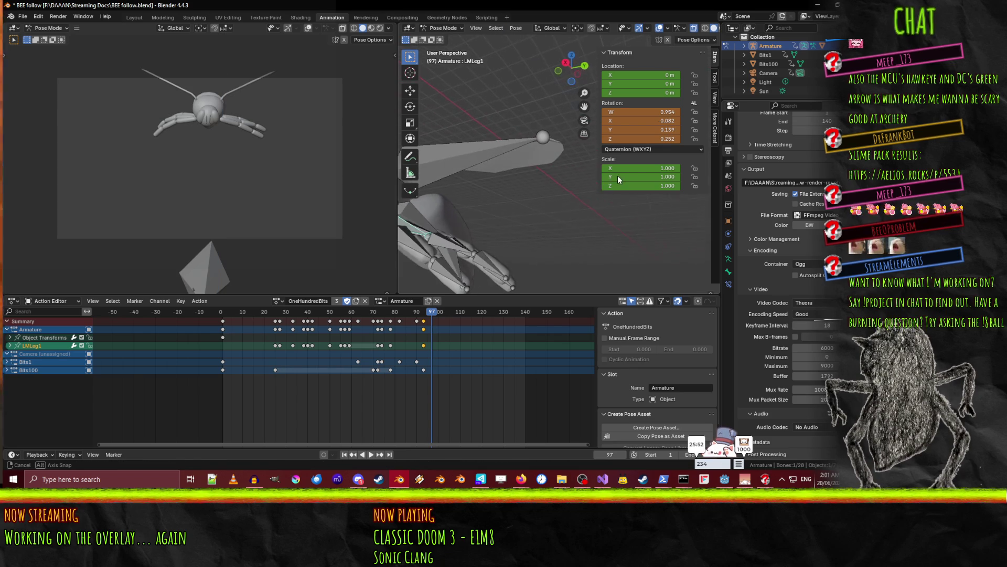
key("r")
key("x")
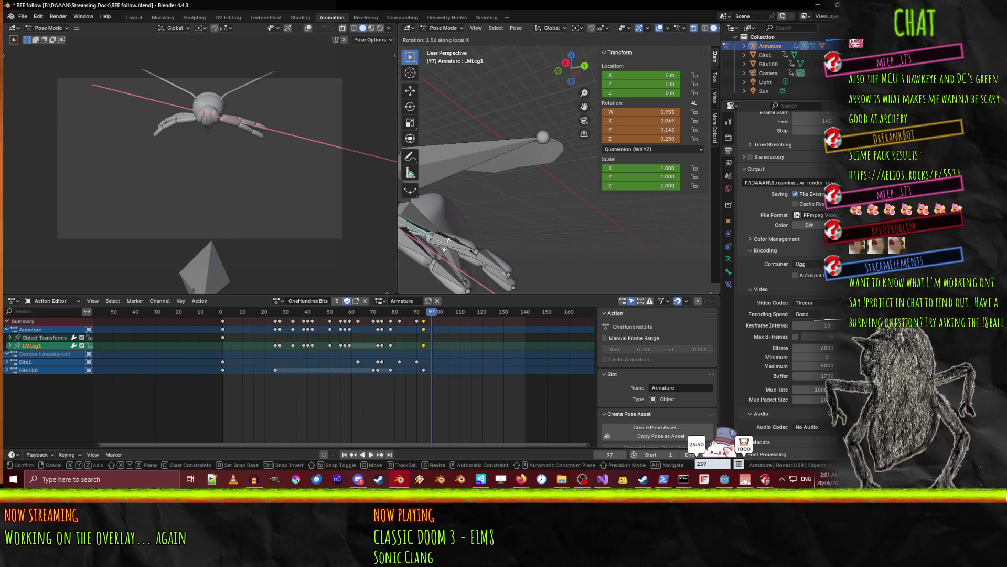
left_click(450, 237)
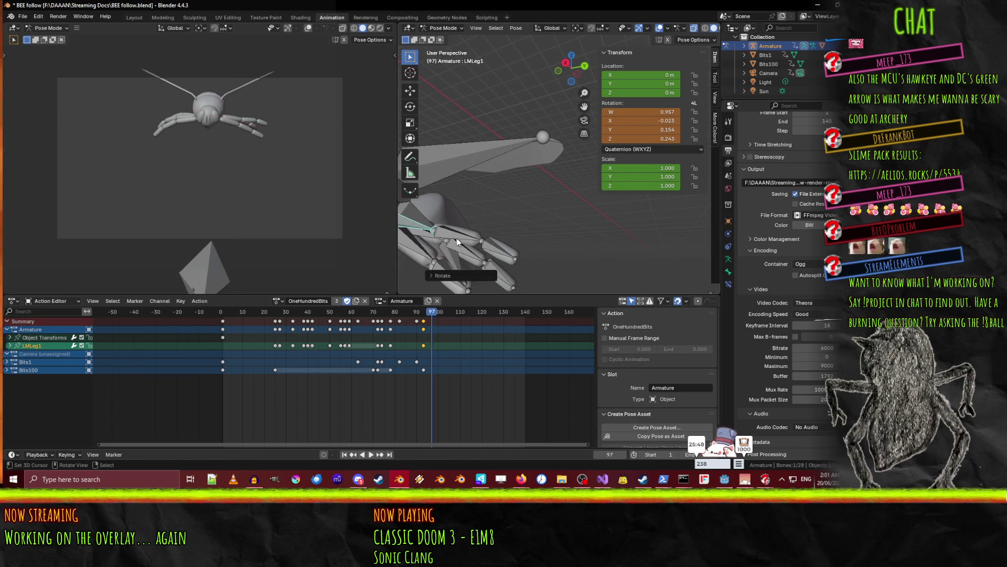
Rotate the LMLeg2 bone about the X axis once more.
left_click(452, 235)
key("r")
key("x")
key("x")
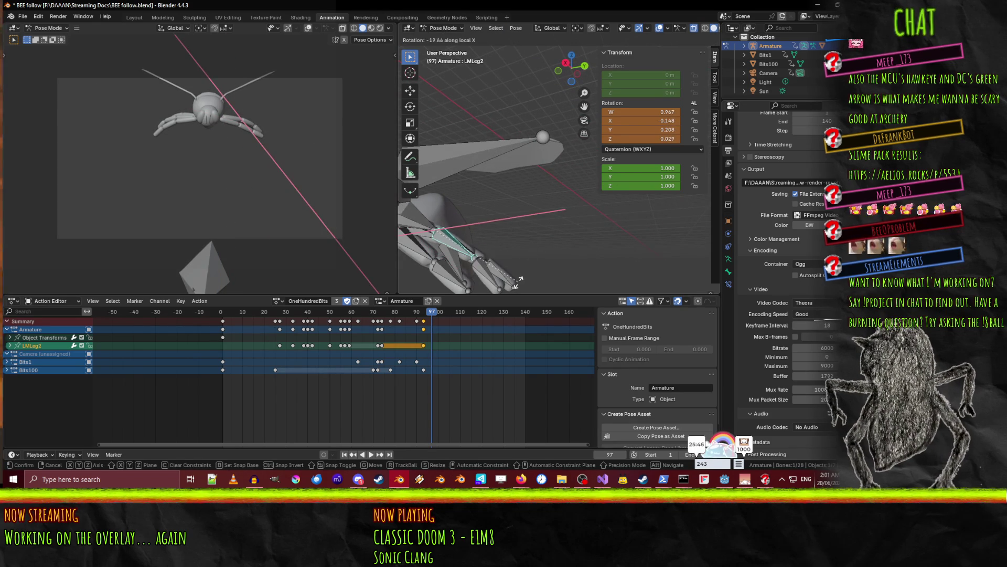
left_click(521, 279)
Shift-select the eight left leg bones.
mouse_move(524, 274)
middle_mouse_down()
mouse_move(483, 42)
mouse_move(446, 5)
middle_mouse_up()
left_click(427, 209, "shift")
left_click(452, 238, "shift")
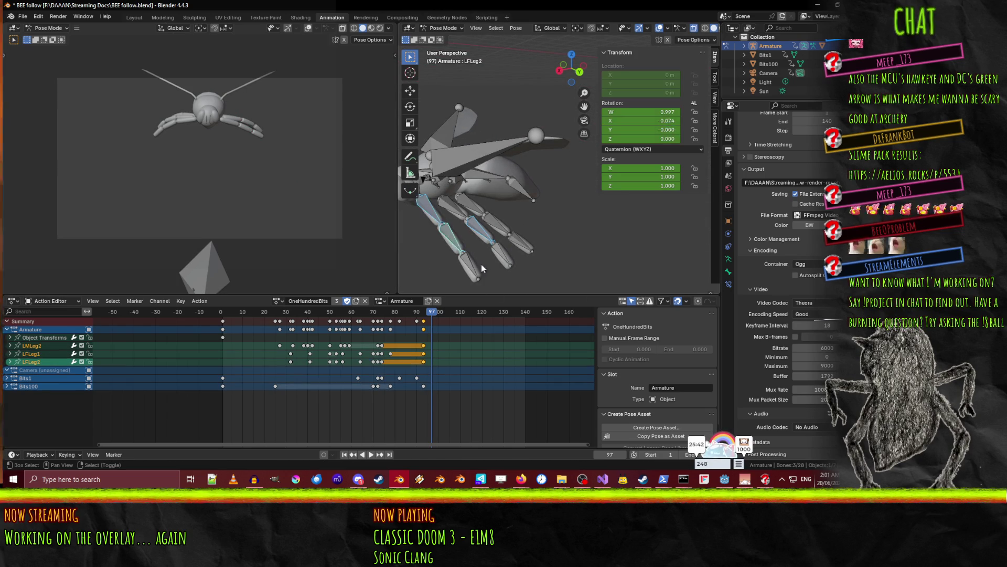
left_click(470, 266, "shift")
left_click(508, 258, "shift")
left_click(444, 206, "shift")
left_click(469, 210, "shift")
left_click(493, 231, "shift")
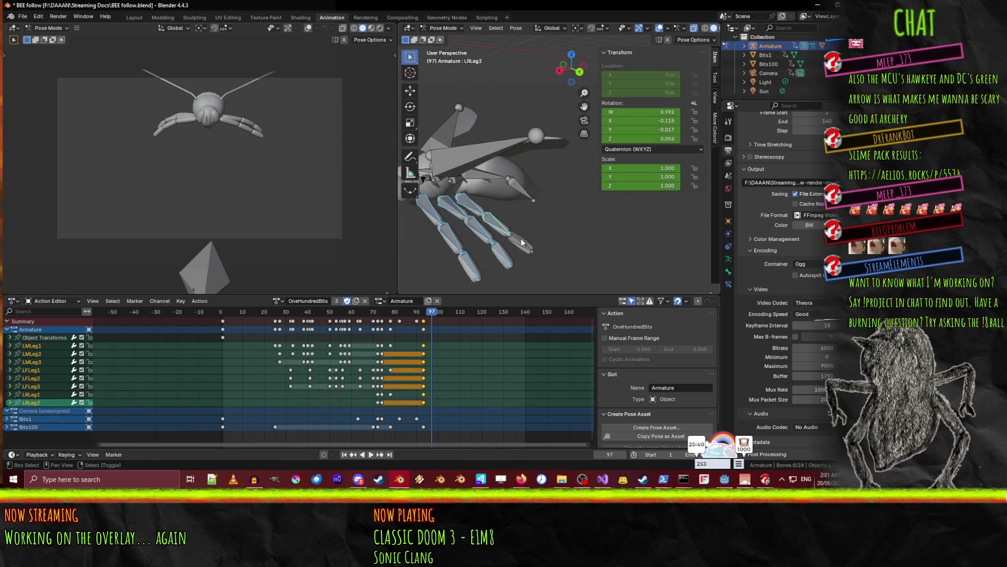
left_click(516, 245, "shift")
Add the right front, middle and rear leg bones to the selection for keying at frame 97.
mouse_move(517, 246)
middle_mouse_down()
mouse_move(486, 223)
mouse_move(537, 193)
mouse_move(364, 142)
middle_mouse_up()
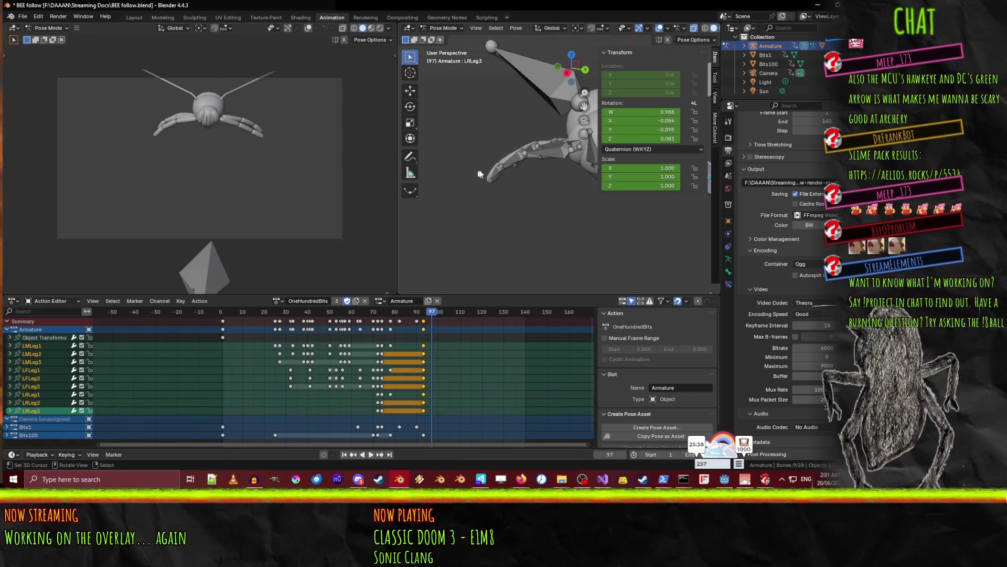
mouse_move(478, 174)
middle_mouse_down()
mouse_move(532, 198)
mouse_move(545, 160)
middle_mouse_up()
left_click(546, 163, "shift")
left_click(519, 175, "shift")
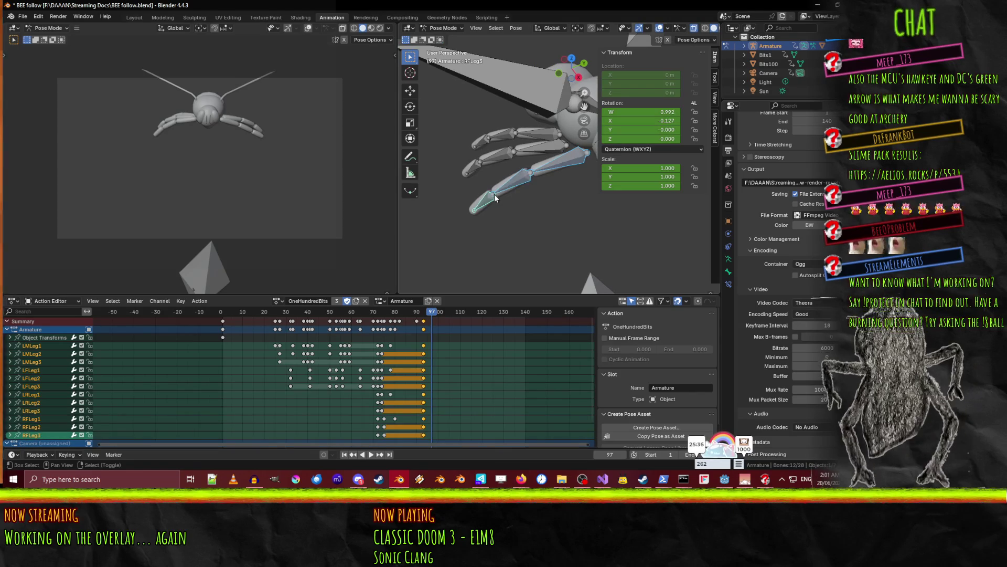
left_click(540, 147, "shift")
left_click(493, 156, "shift")
left_click(518, 138, "shift")
left_click(485, 141, "shift")
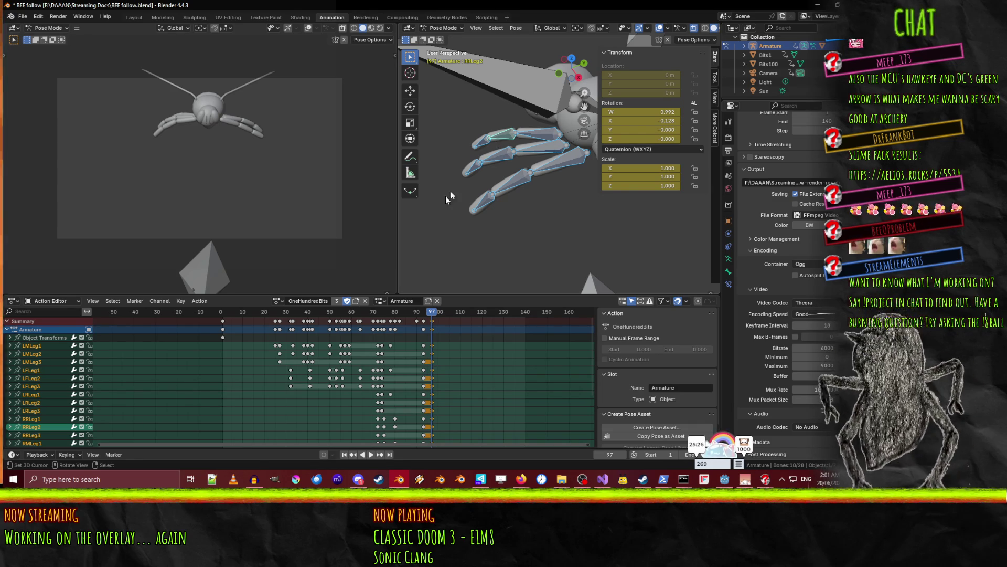
scroll(472, 189, "down", 3)
mouse_move(493, 186)
middle_mouse_down()
mouse_move(581, 190)
mouse_move(511, 186)
mouse_move(439, 162)
mouse_move(484, 197)
mouse_move(536, 194)
mouse_move(473, 181)
middle_mouse_up()
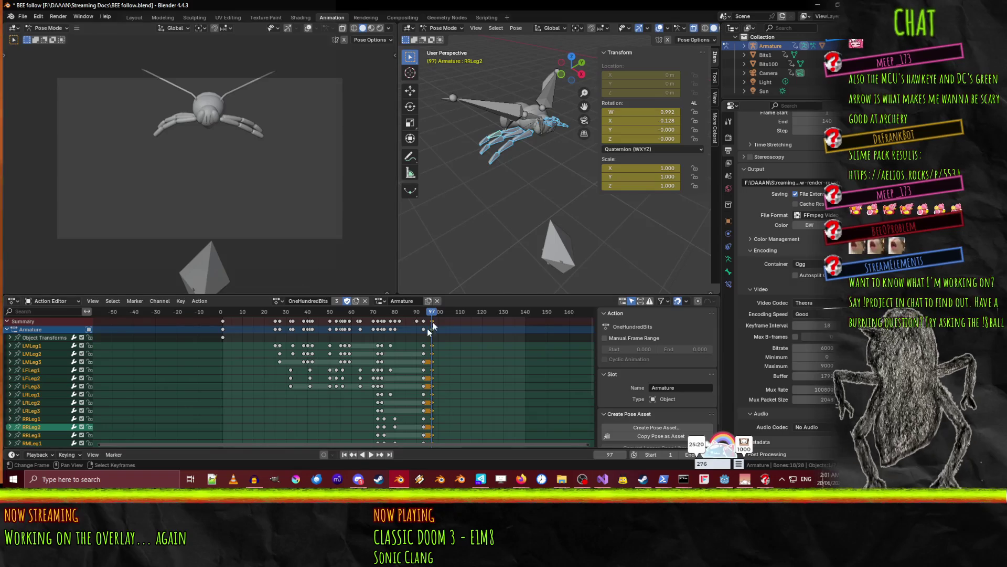
key("space")
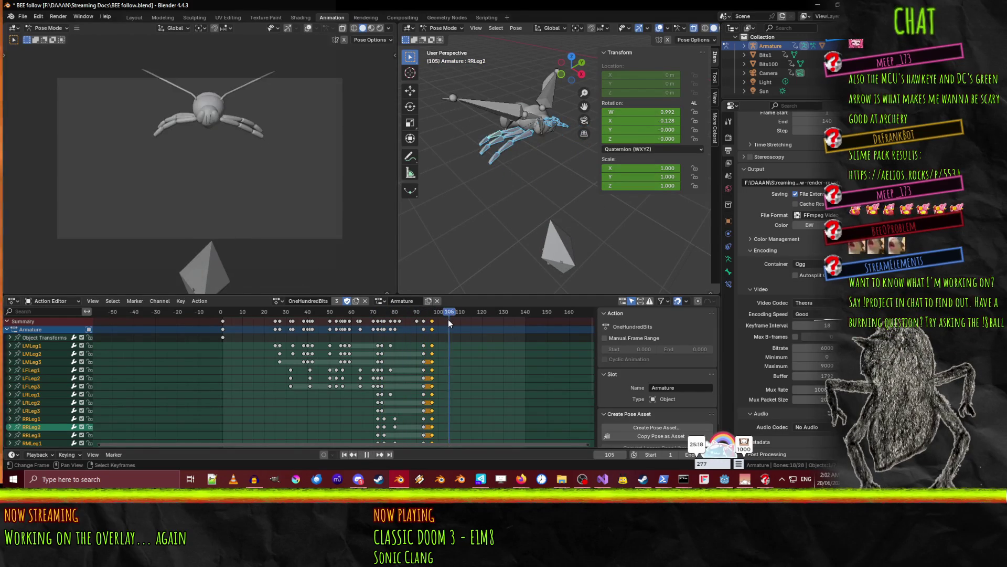
left_click_drag(448, 319, 319, 332)
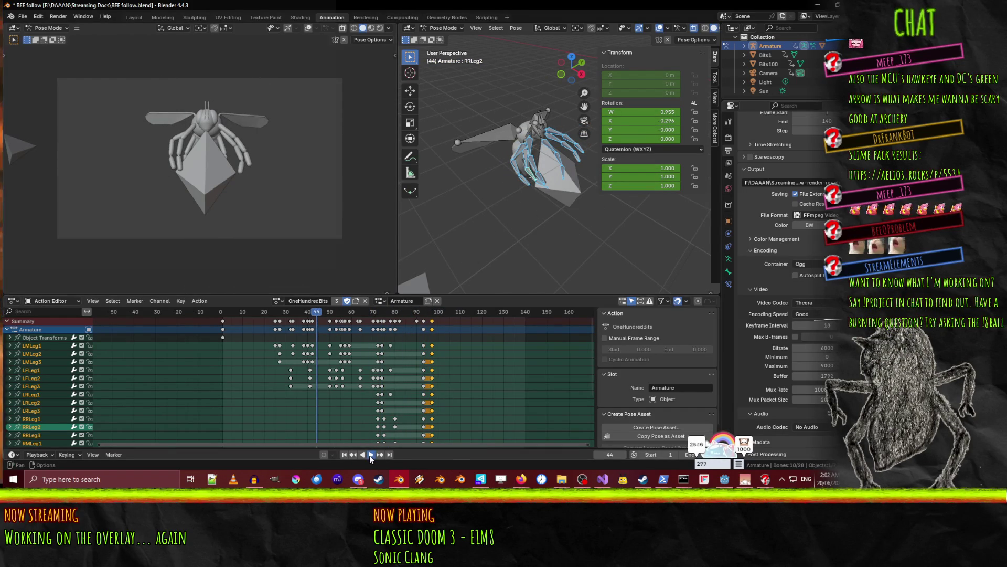
left_click(369, 455)
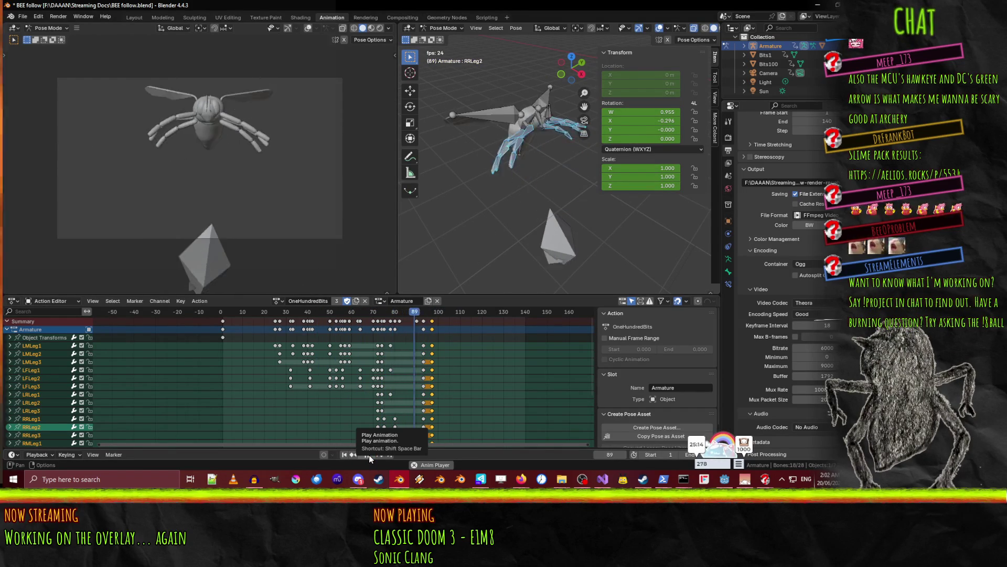
left_click(369, 454)
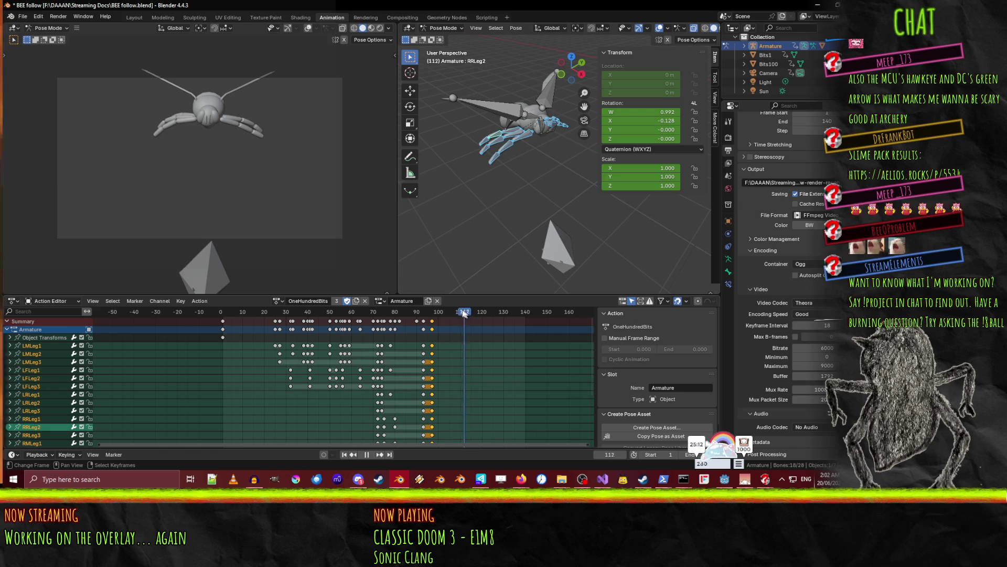
left_click_drag(463, 313, 430, 316)
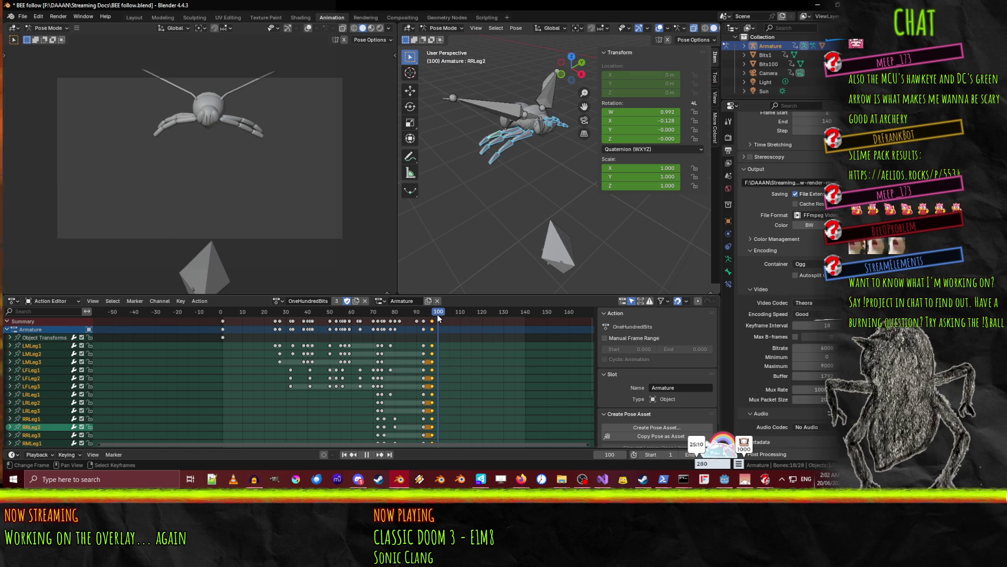
mouse_move(519, 234)
middle_mouse_down()
mouse_move(572, 182)
mouse_move(529, 177)
middle_mouse_up()
Turn the Root bone about 49° around global Y and key its rotation at frame 100.
left_click(472, 154)
key("r")
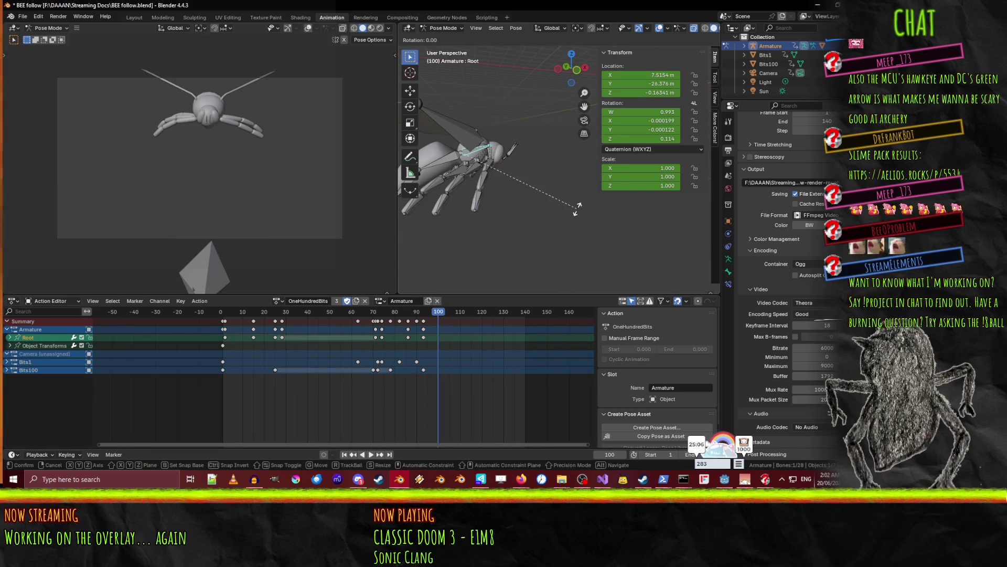
key("x")
key("x")
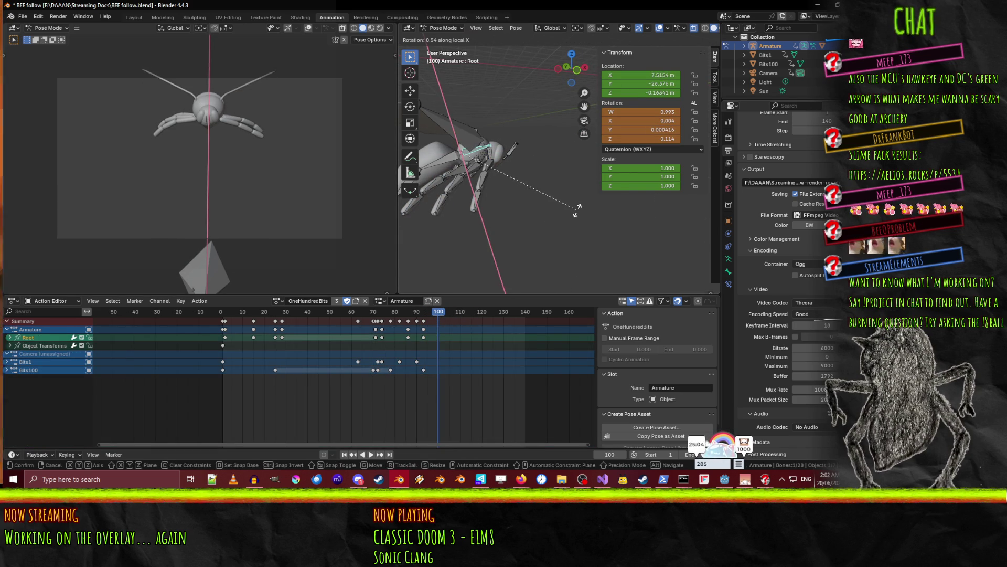
key("y")
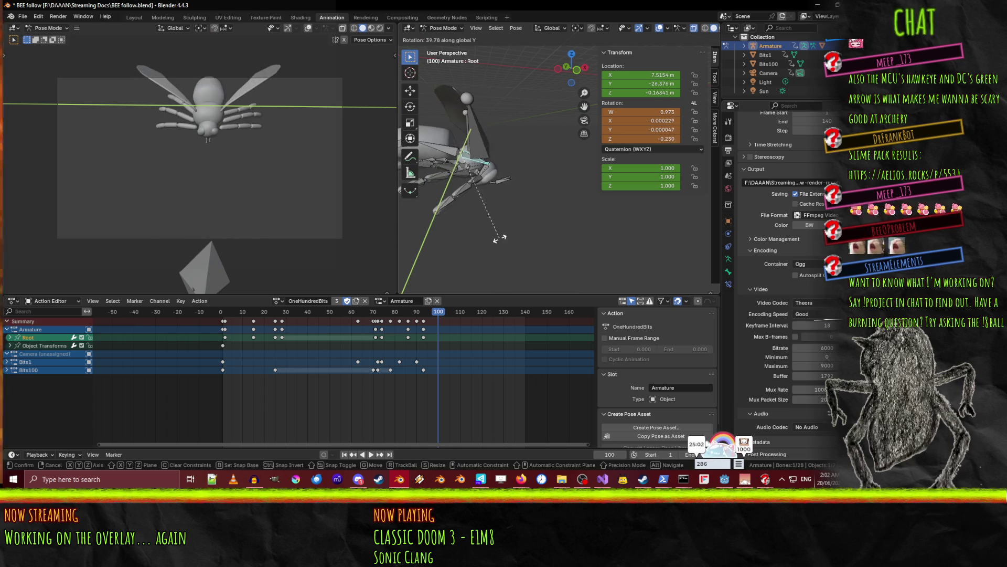
left_click(484, 239)
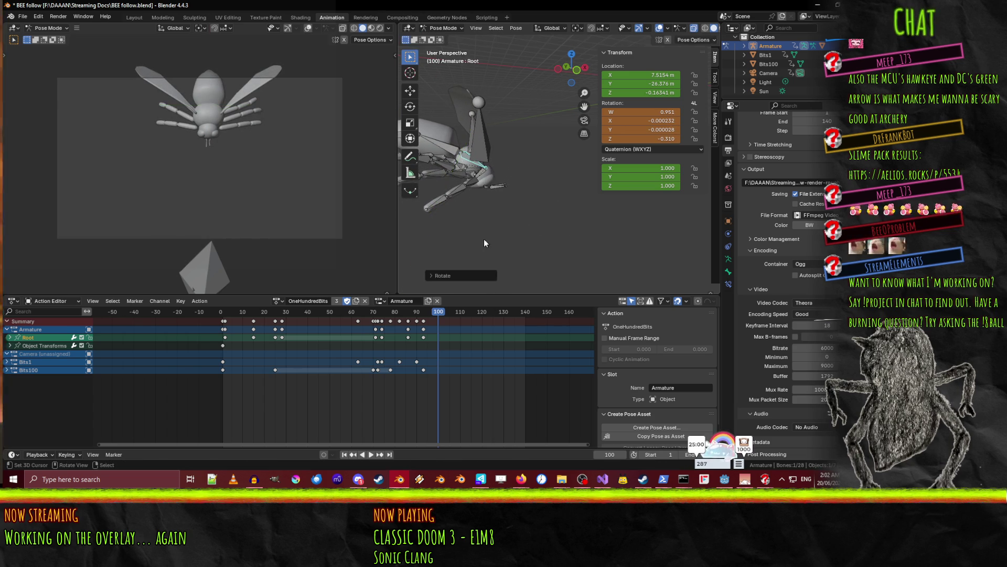
key("i")
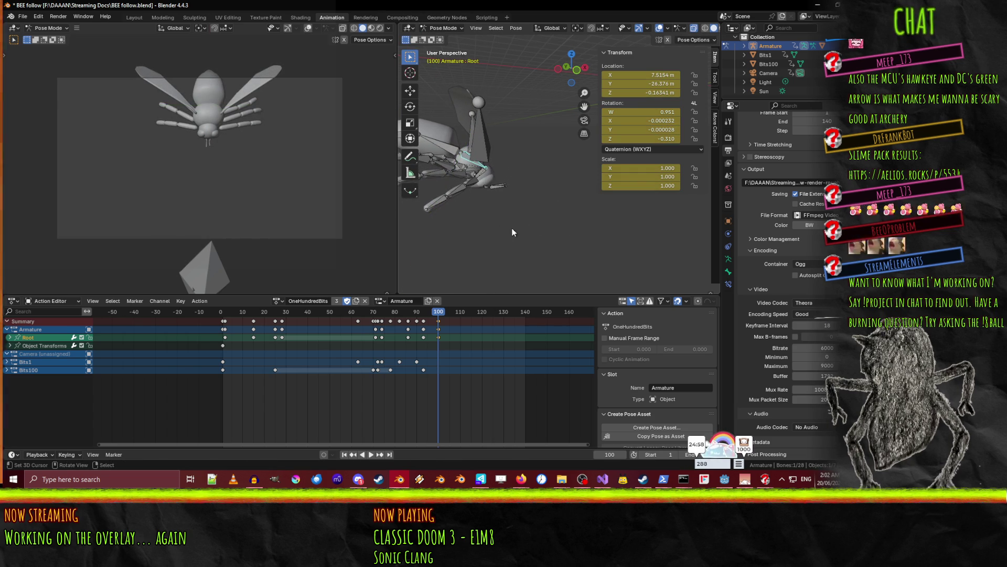
mouse_move(512, 230)
middle_mouse_down()
mouse_move(419, 247)
mouse_move(446, 265)
mouse_move(530, 158)
mouse_move(572, 165)
mouse_move(500, 200)
mouse_move(564, 179)
middle_mouse_up()
At frame 100, rotate Abdomen1 and Abdomen2 about X to begin curling the abdomen.
left_click(493, 165)
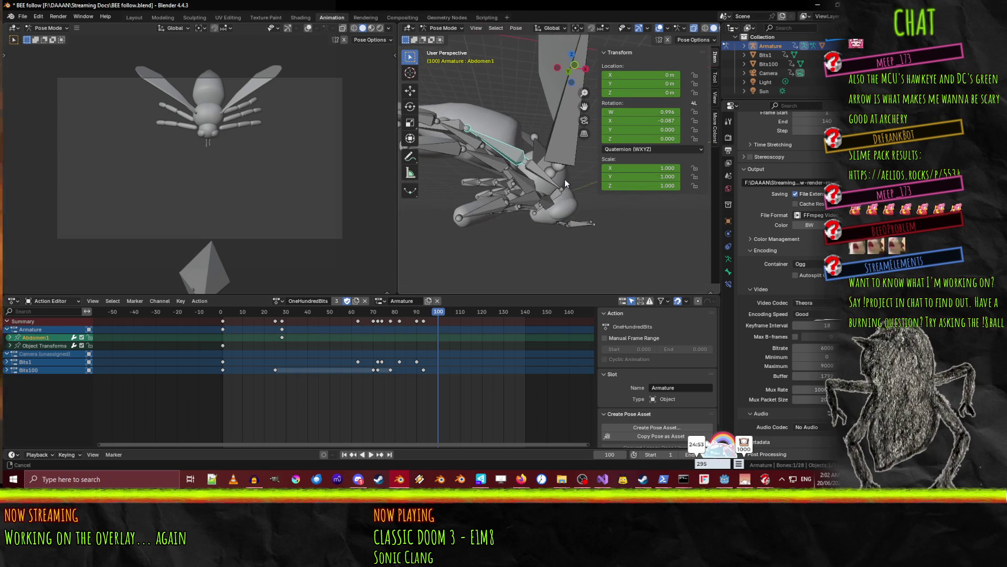
key("r")
key("x")
key("x")
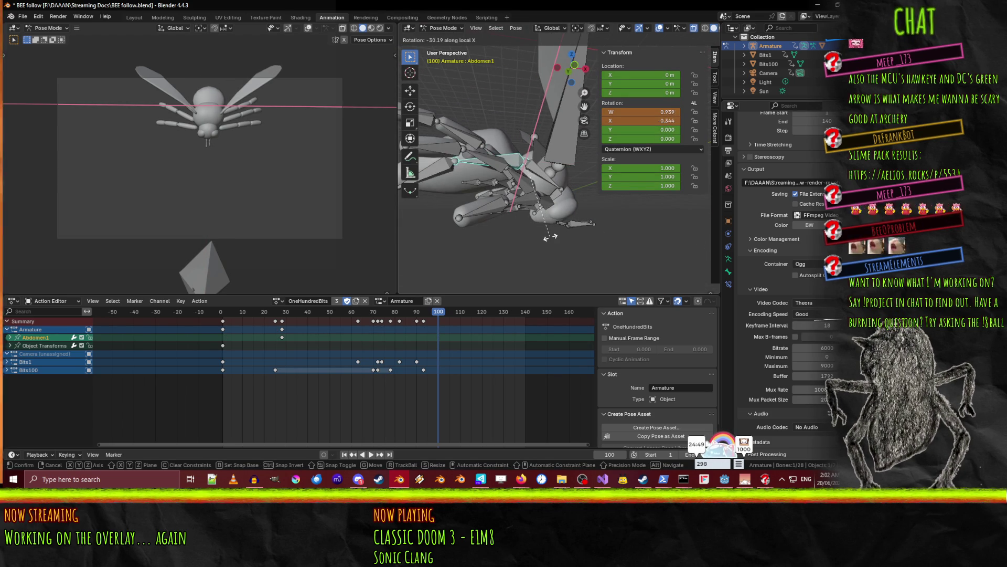
left_click(549, 237)
left_click(442, 179)
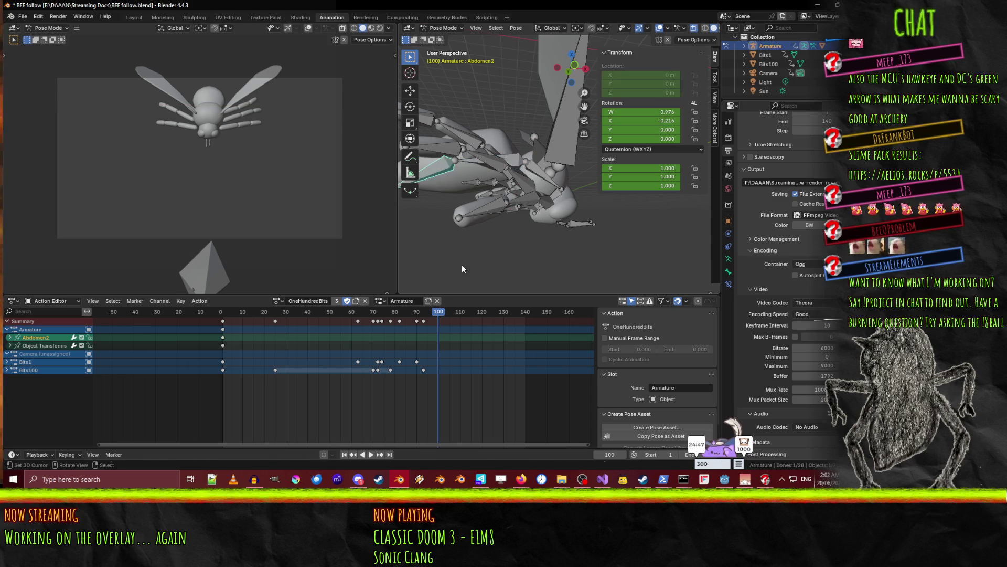
key("r")
key("x")
key("x")
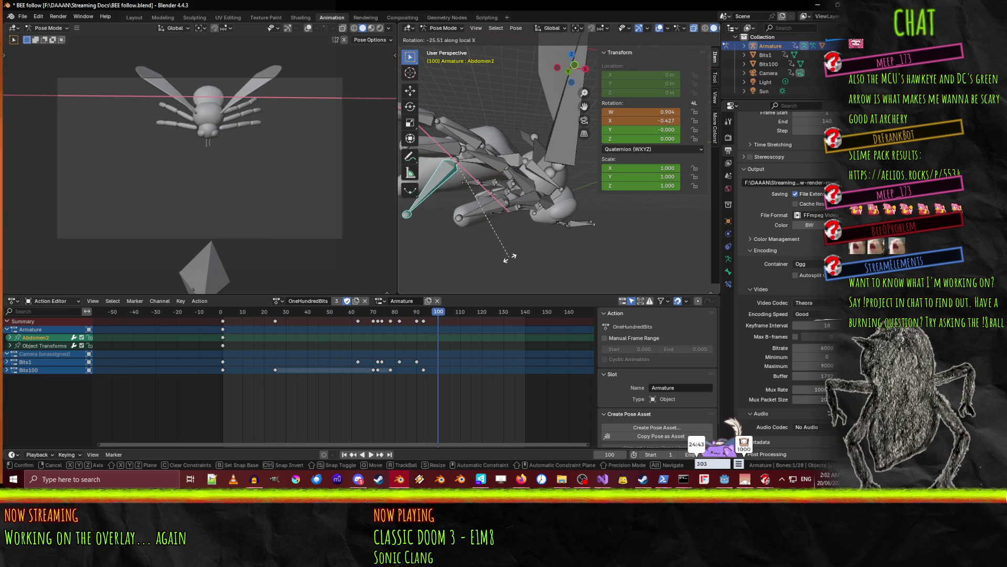
key("x")
key("x")
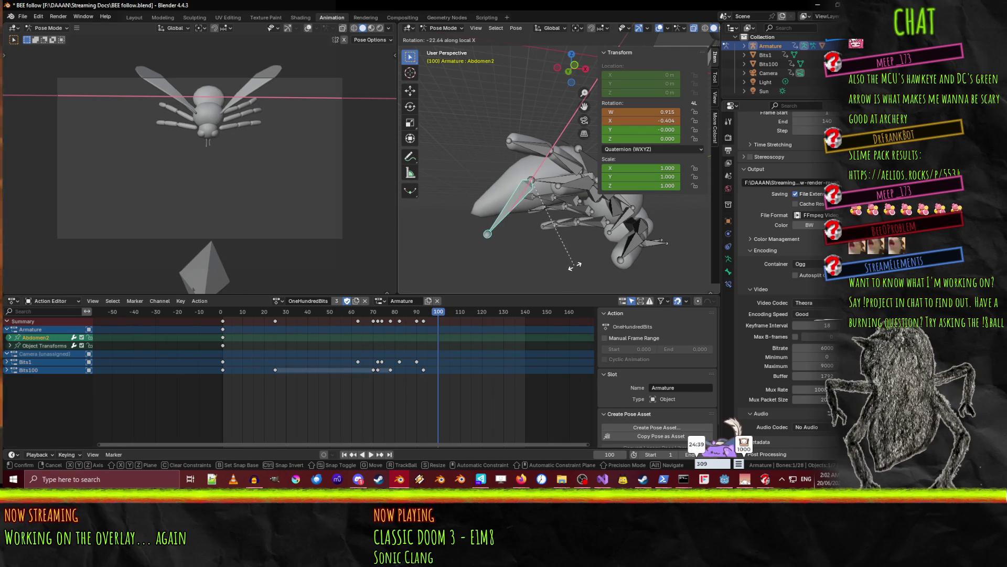
left_click(546, 262)
middle_click_drag(545, 262, 542, 266)
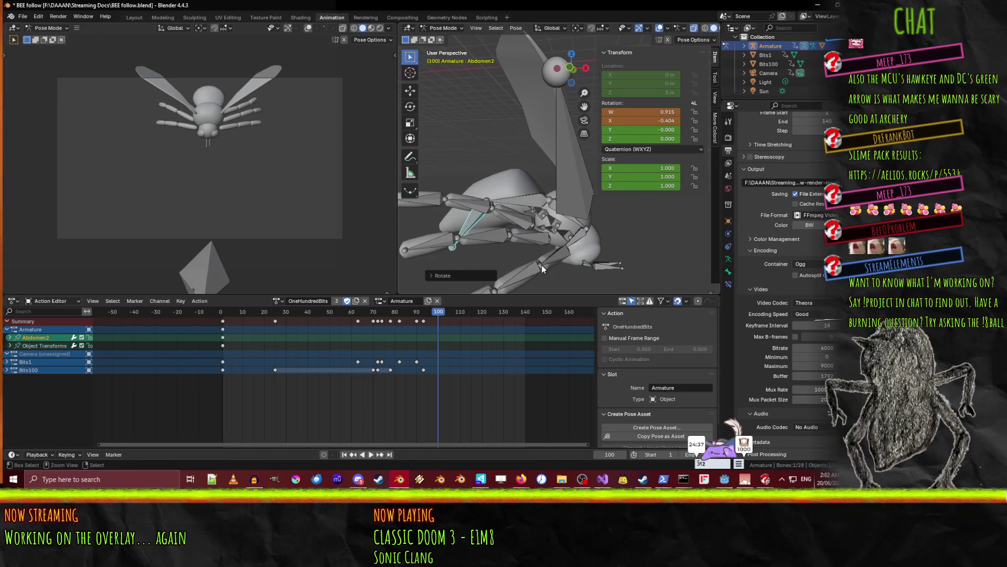
Rotate Abdomen1 and Abdomen2 further about local X so the abdomen swings upward.
left_click(519, 204)
key("r")
key("x")
key("x")
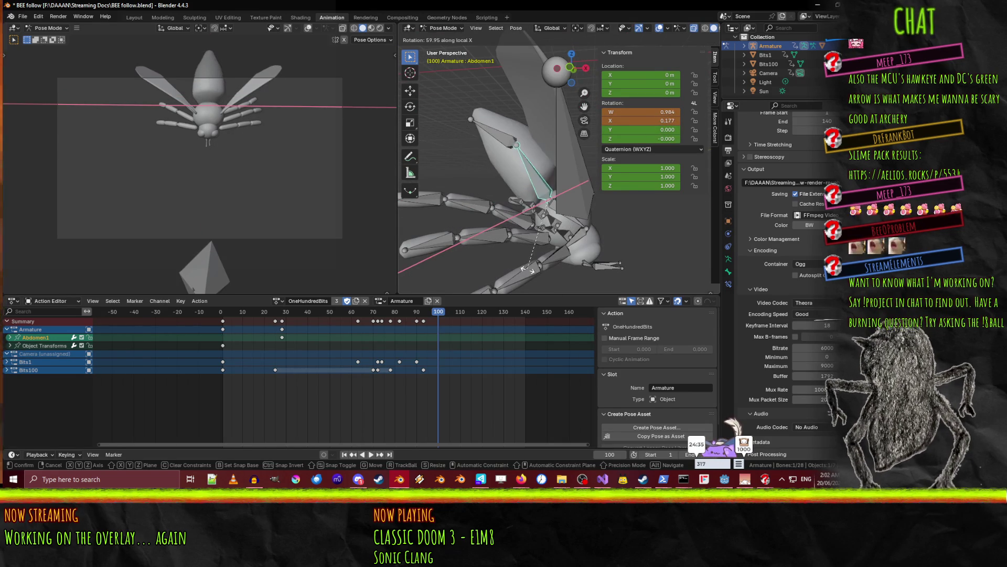
left_click(530, 270)
left_click(496, 128)
key("r")
key("x")
key("x")
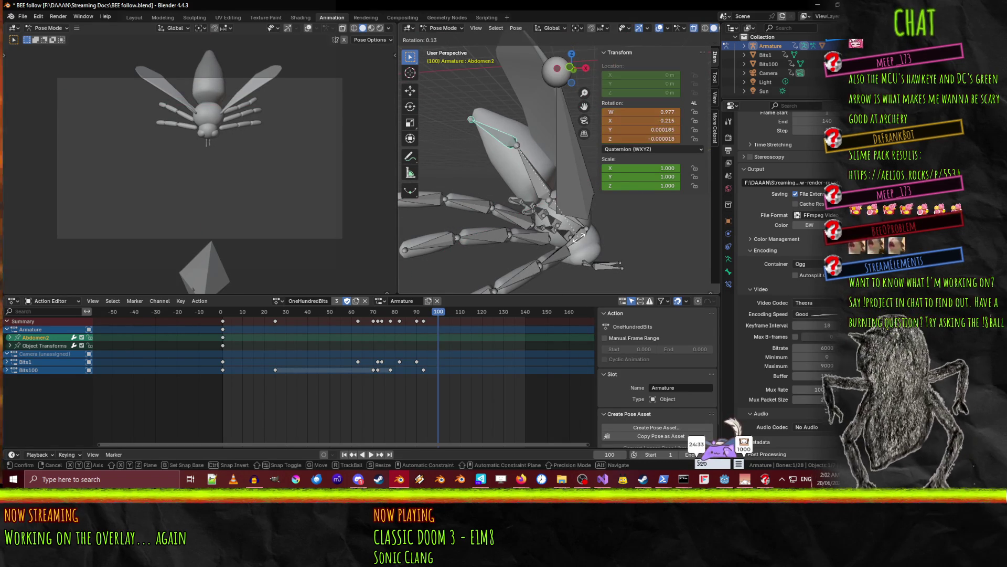
left_click(501, 254)
left_click(546, 187)
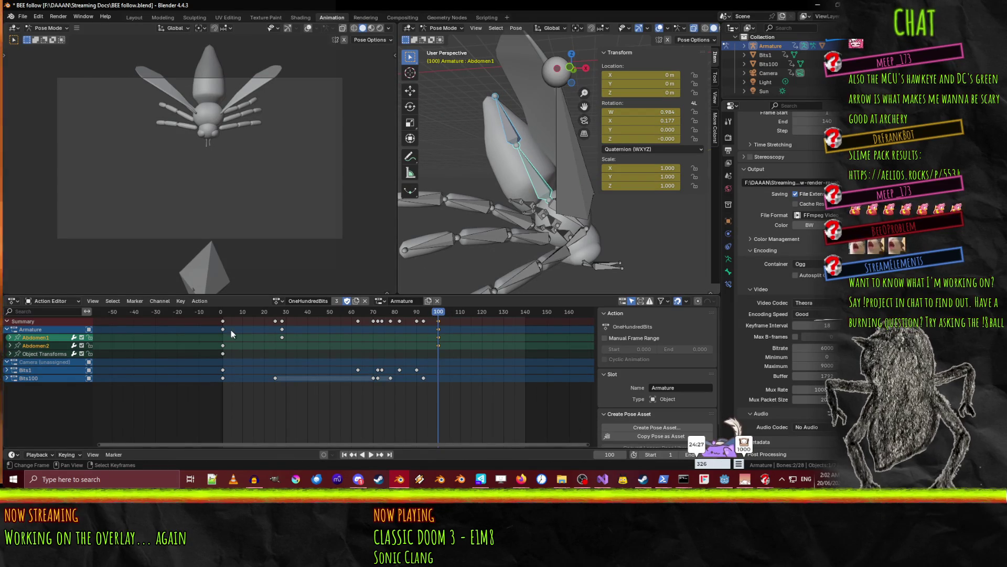
Duplicate the early Abdomen2 and Abdomen1 keys to frame 90 in the Action Editor.
key("shift+ctrl+space")
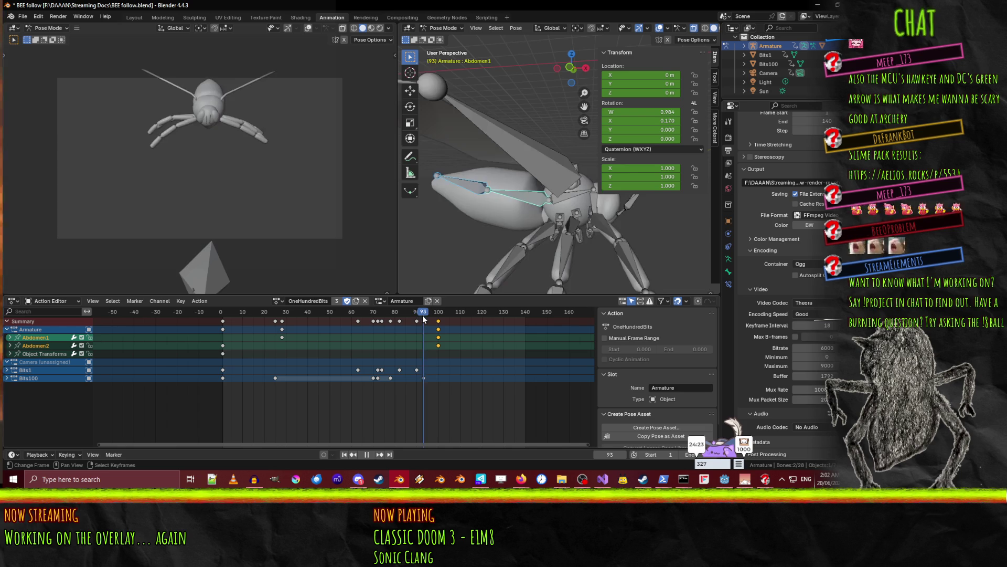
key("Escape")
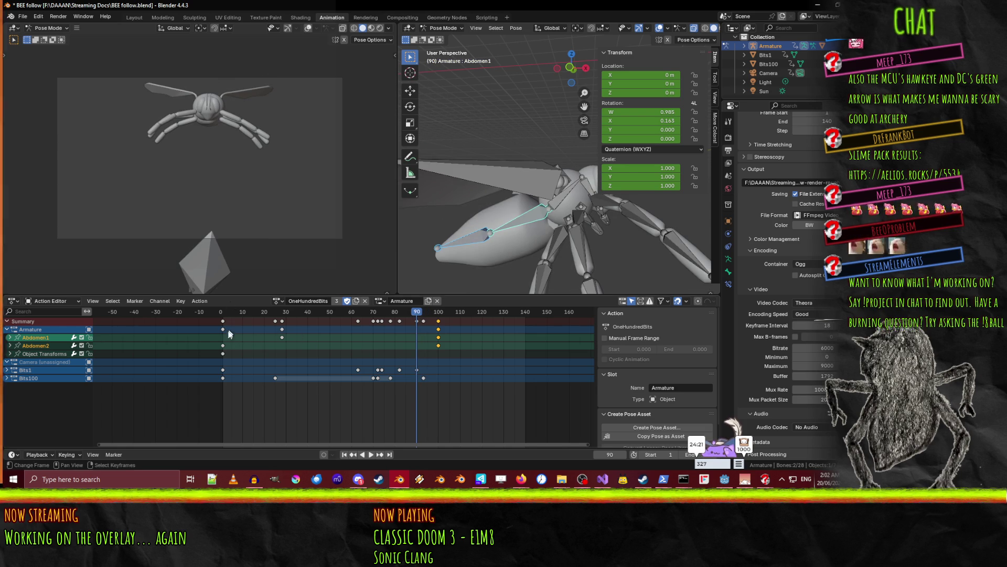
left_click(224, 351)
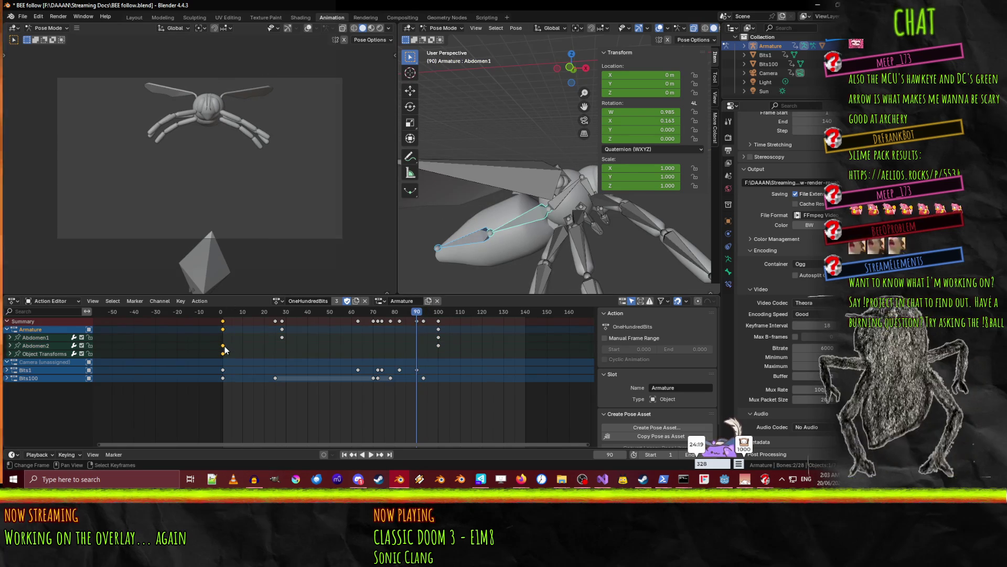
left_click(222, 345)
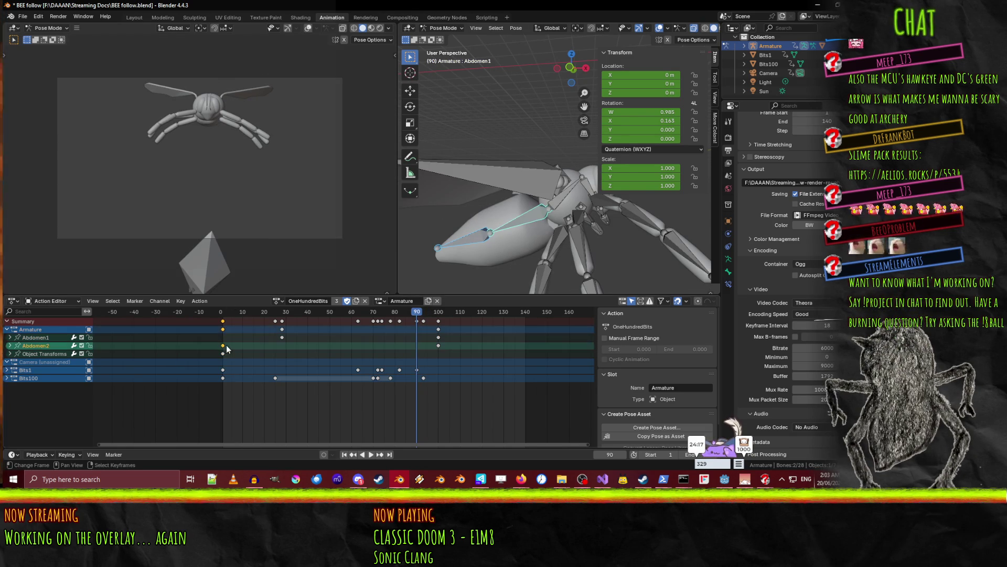
key("shift+d")
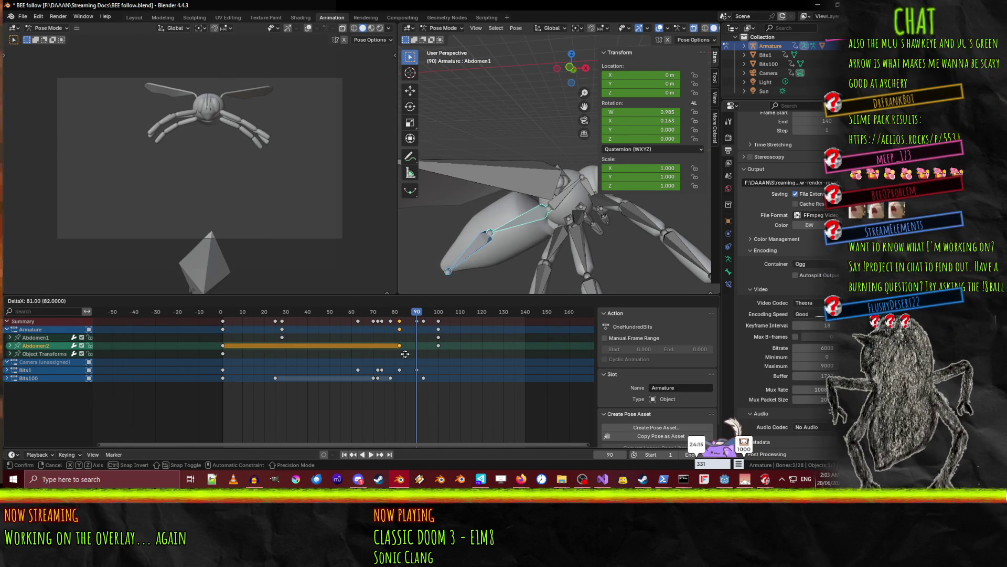
left_click(423, 360)
left_click(282, 337)
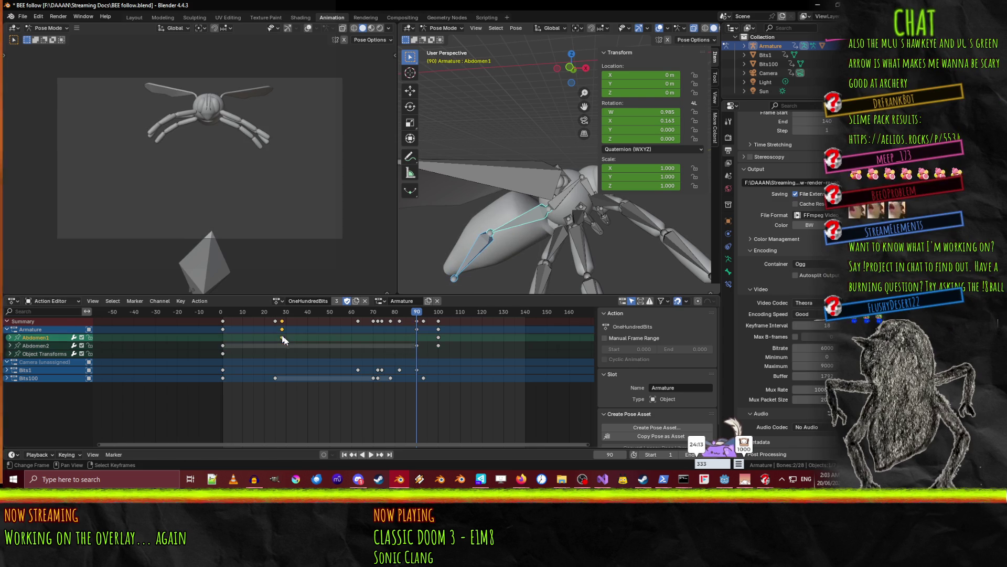
key("shift+d")
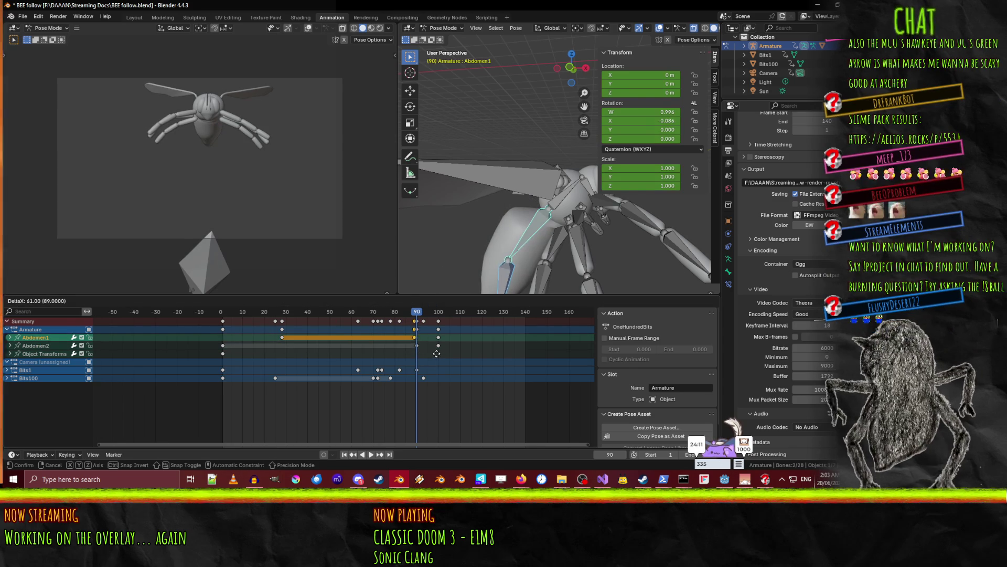
left_click(440, 356)
Play the animation to check the abdomen holds until frame 90, then curls.
key("space")
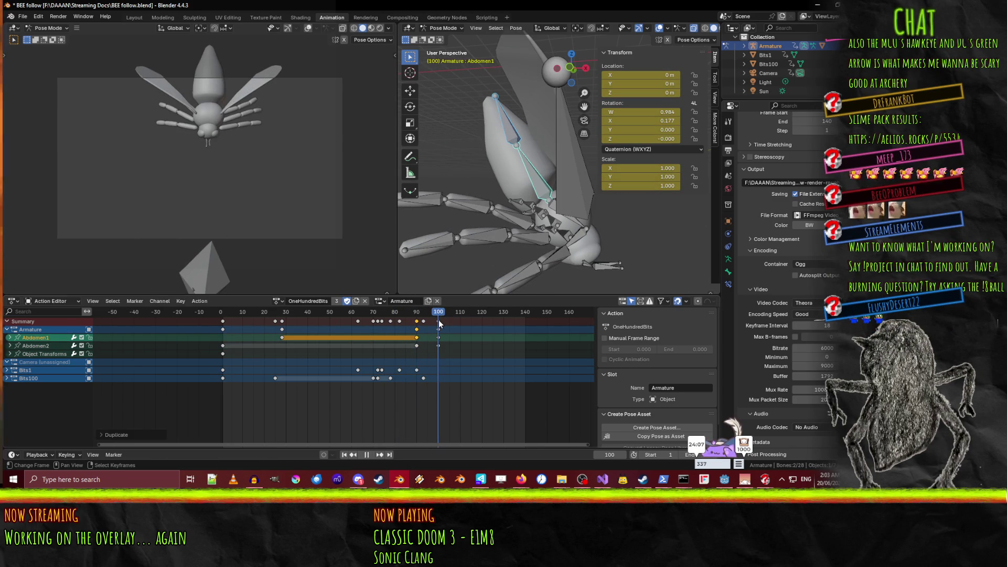
key("space")
key("Left")
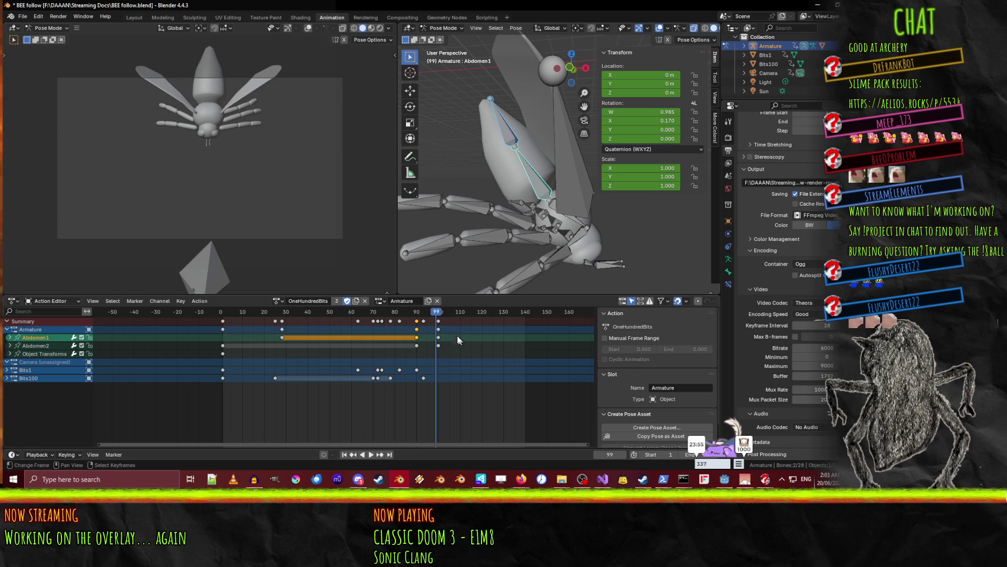
key("space")
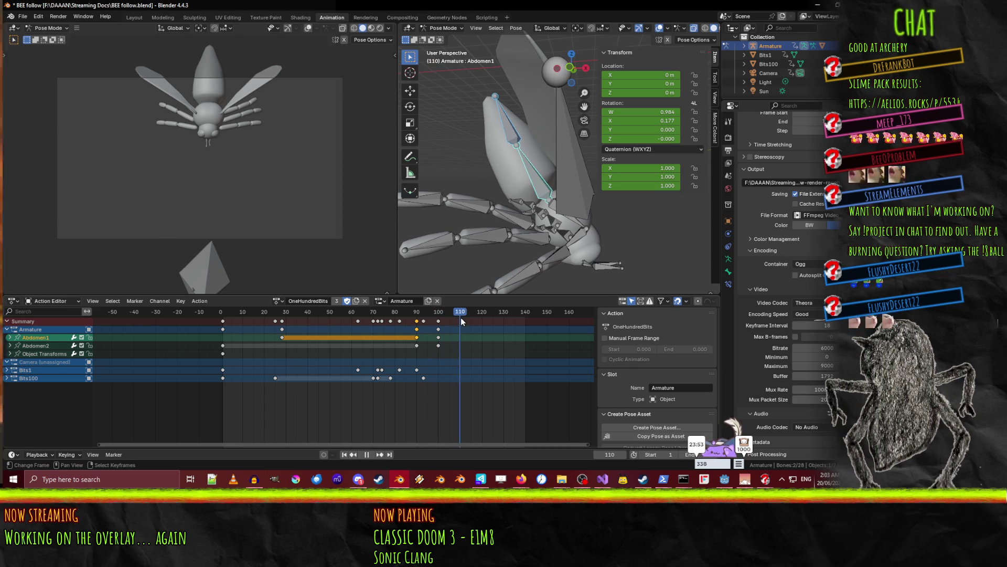
Move the Root bone far out of camera view and key it at frame 111.
key("space")
scroll(563, 228, "down", 5)
mouse_move(564, 229)
middle_mouse_down()
mouse_move(496, 256)
mouse_move(523, 235)
middle_mouse_up()
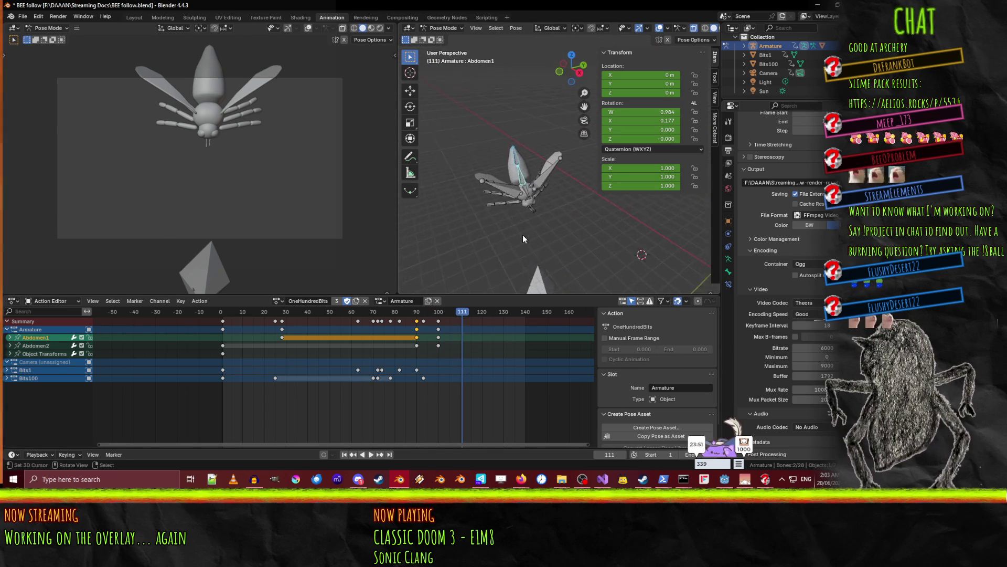
scroll(523, 235, "up", 3)
left_click(495, 224)
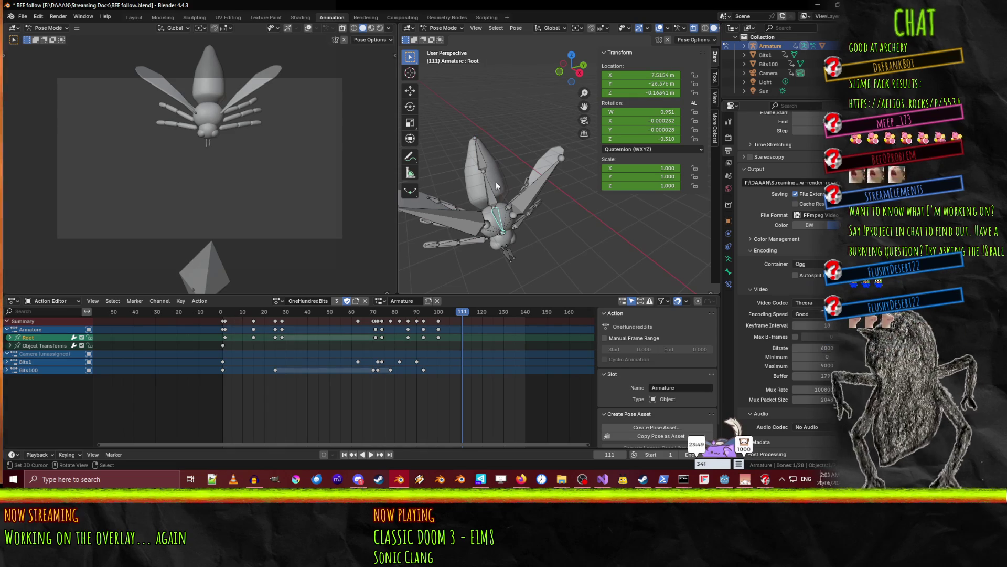
key("r")
key("z")
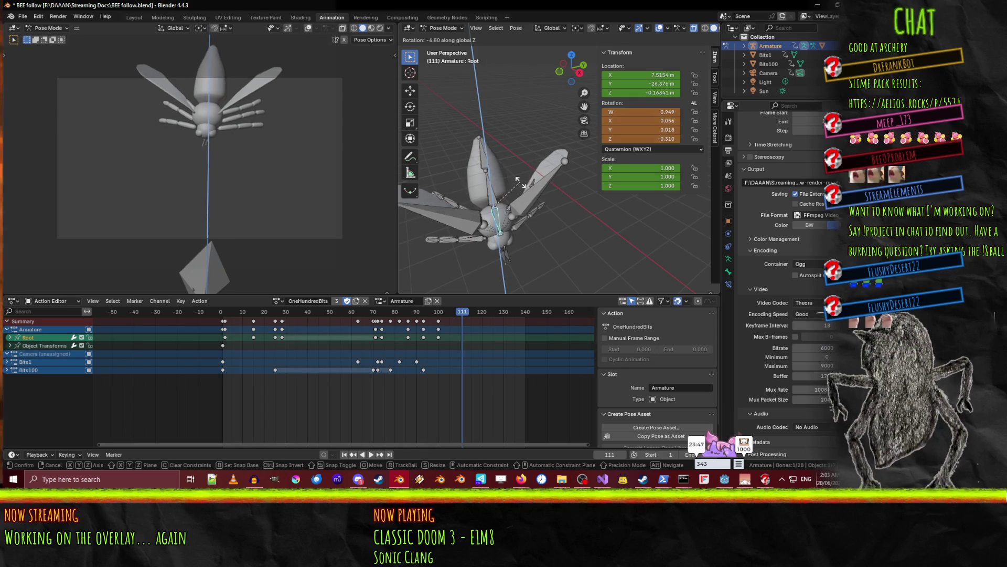
right_click(519, 184)
key("g")
key("z")
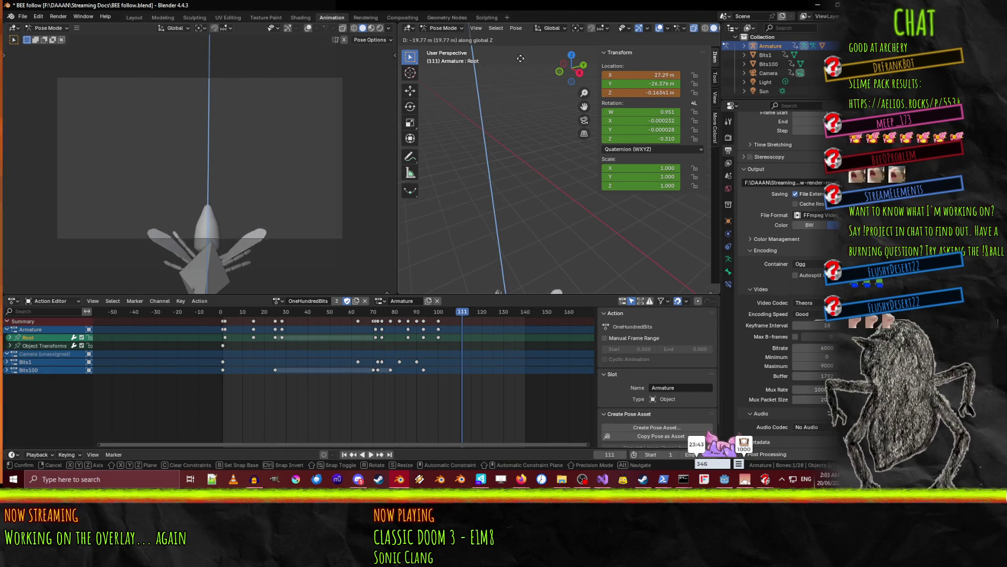
left_click(527, 92)
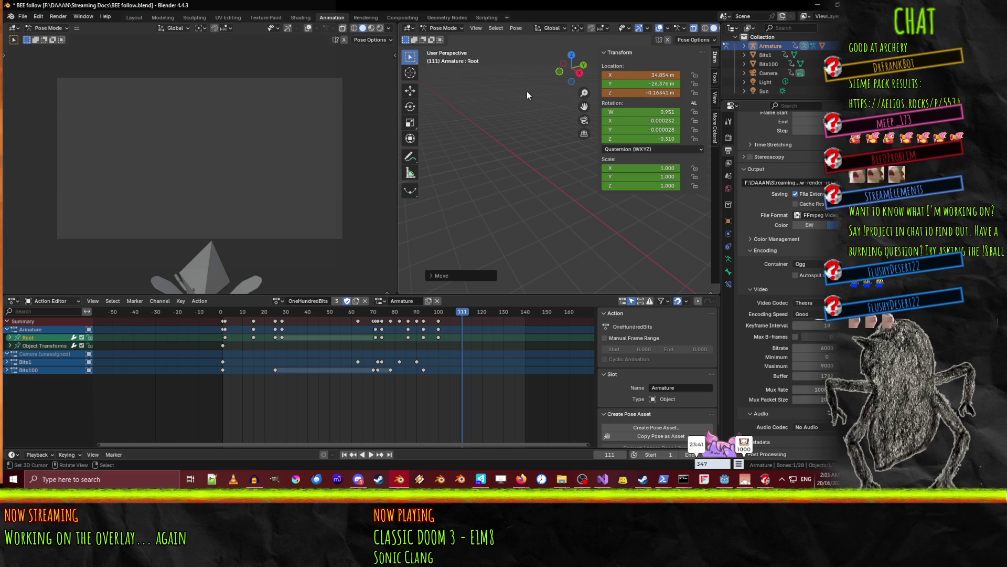
key("i")
Play the animation to preview the bee flying off-screen, then scrub back near frame 101.
key("space")
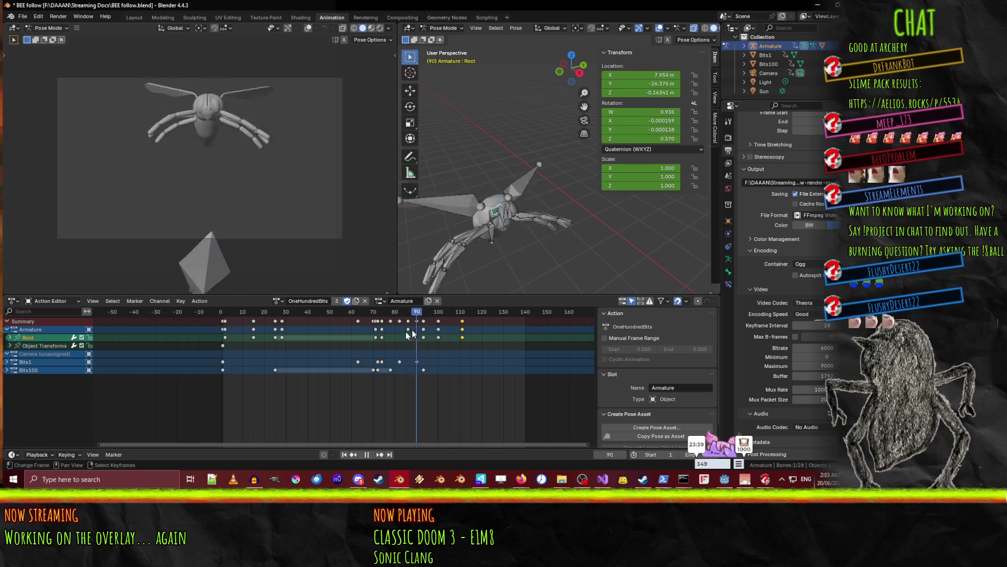
left_click(369, 454)
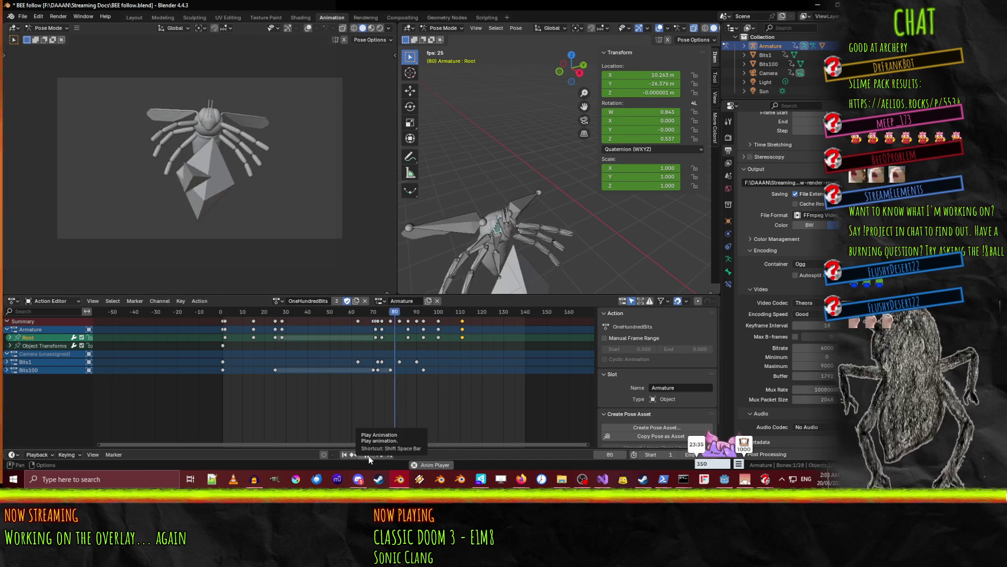
left_click(369, 455)
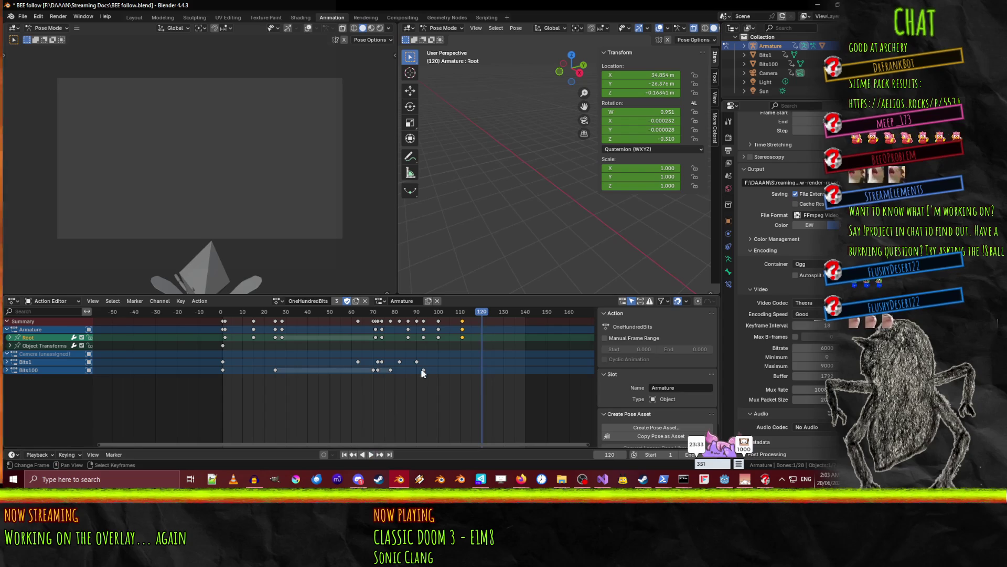
key("space")
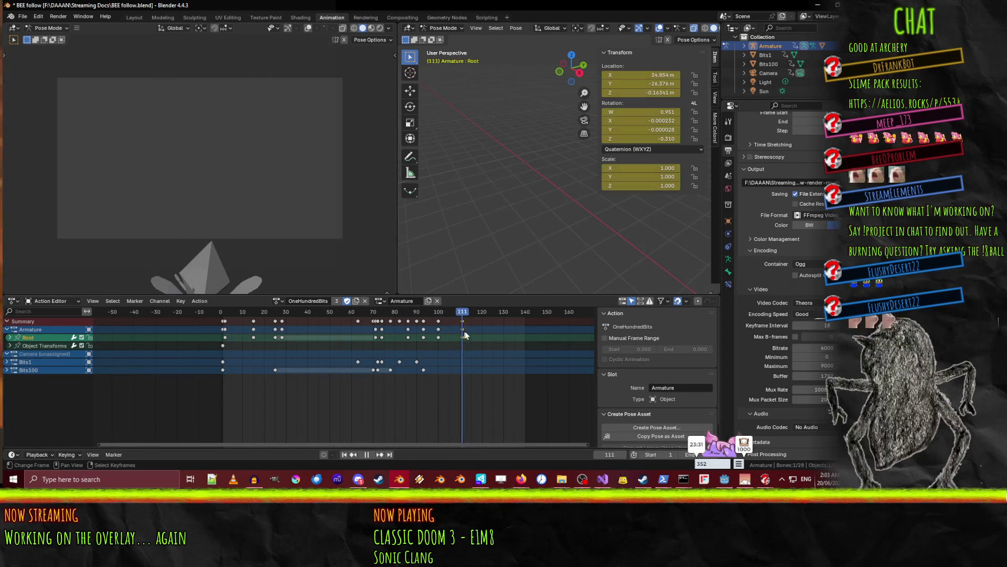
left_click_drag(439, 329, 439, 328)
At frame 102, select the wings and rotate RWing about global X and local Y.
key("space")
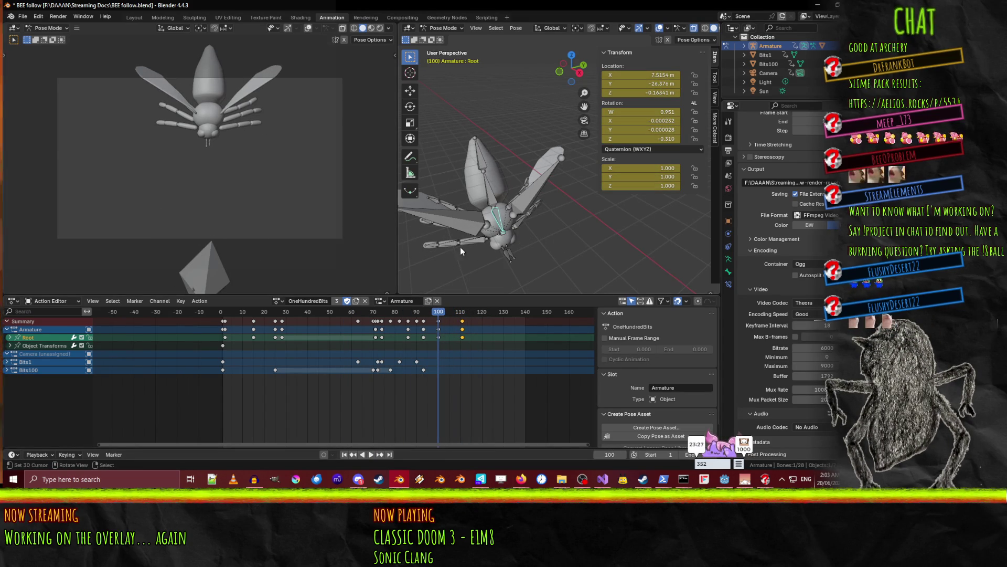
key("space")
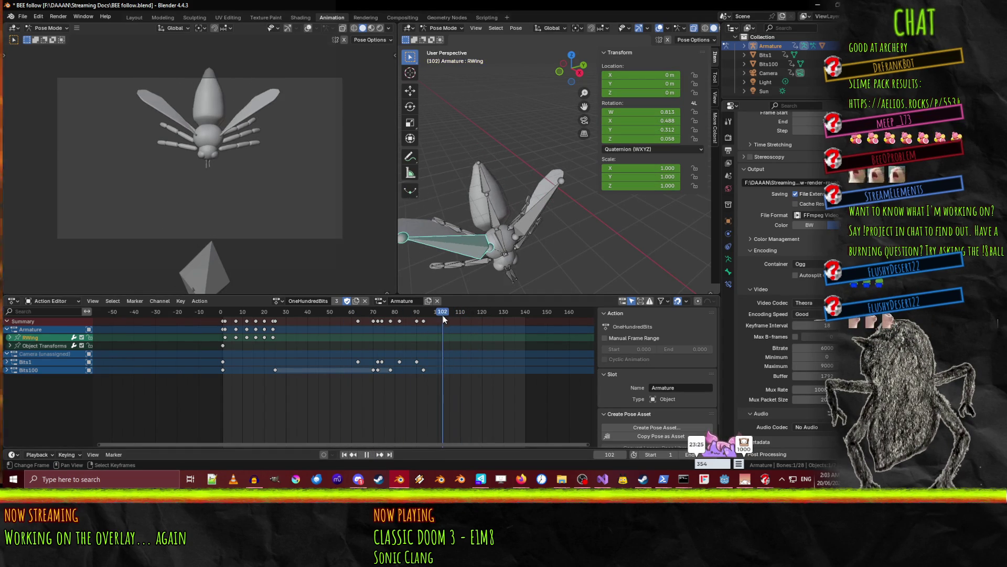
key("space")
left_click(523, 225)
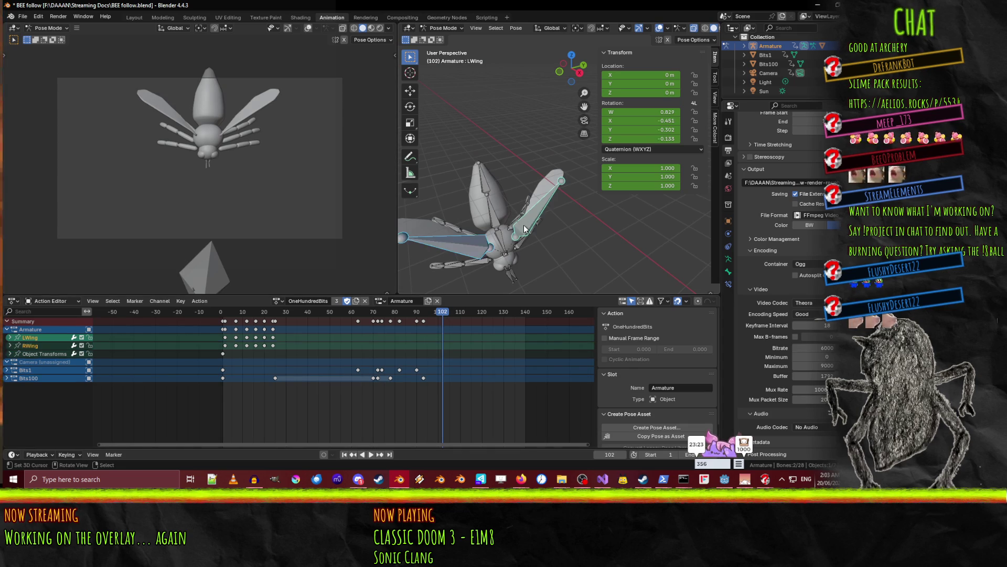
left_click(467, 251)
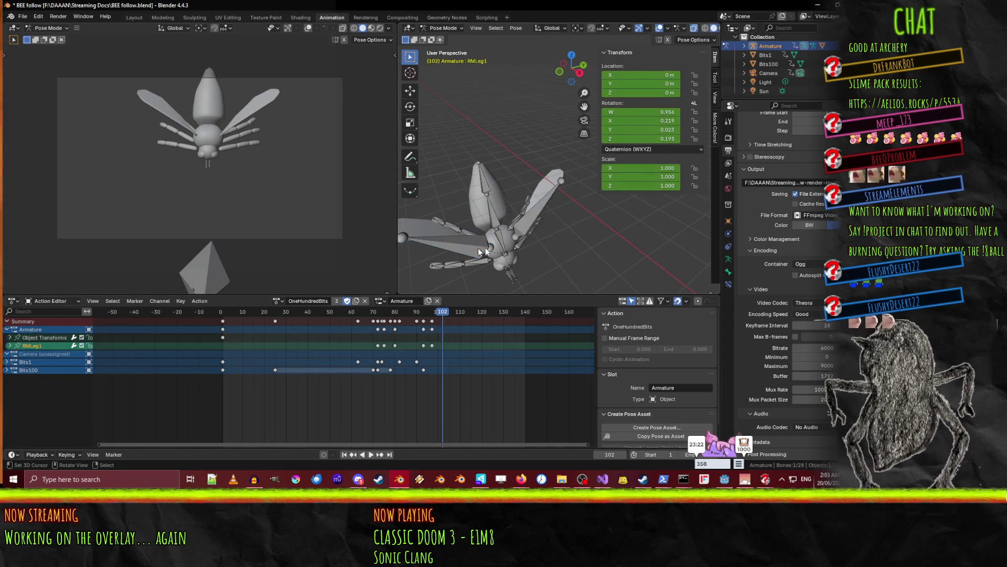
left_click(477, 248)
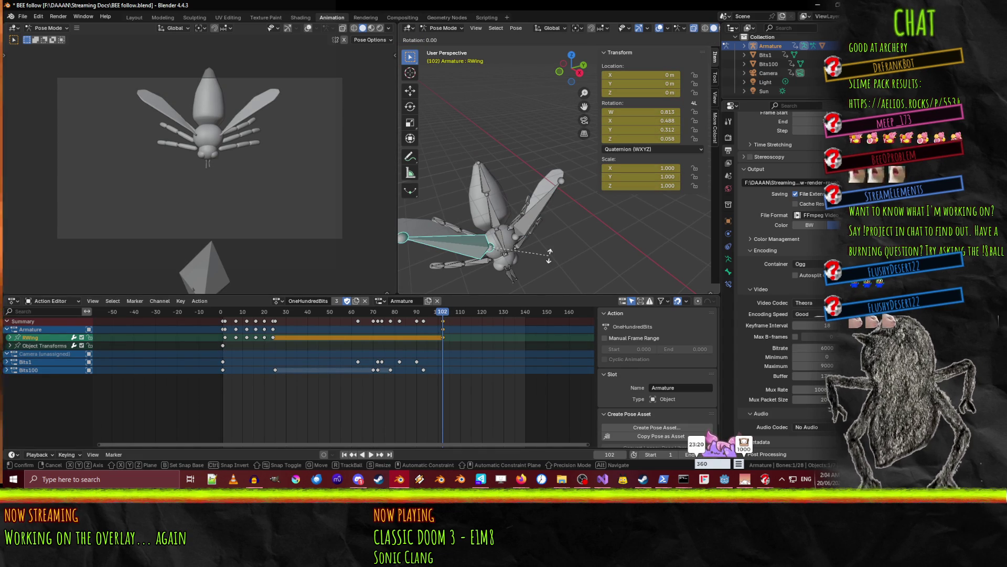
key("r")
key("x")
left_click(512, 265)
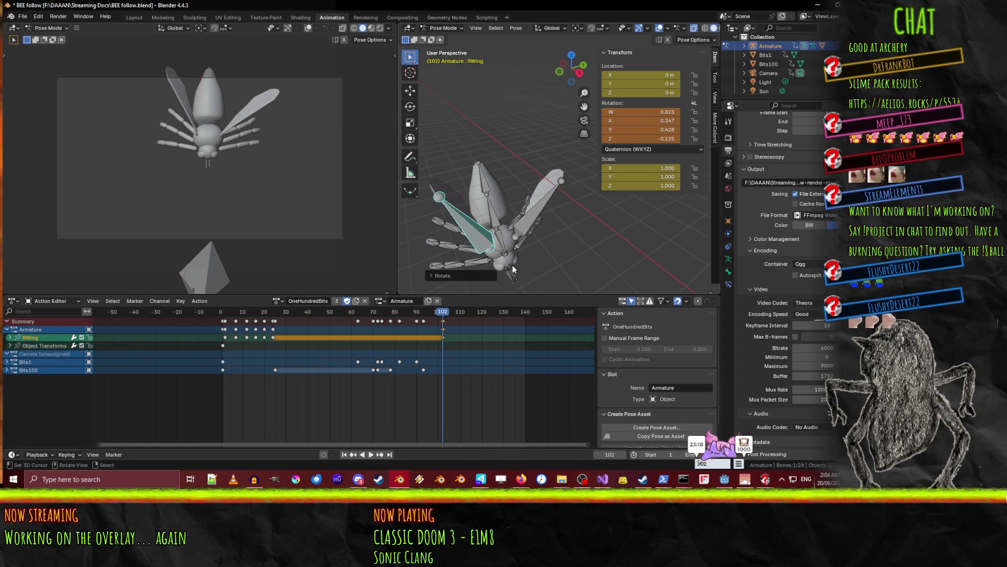
key("r")
key("y")
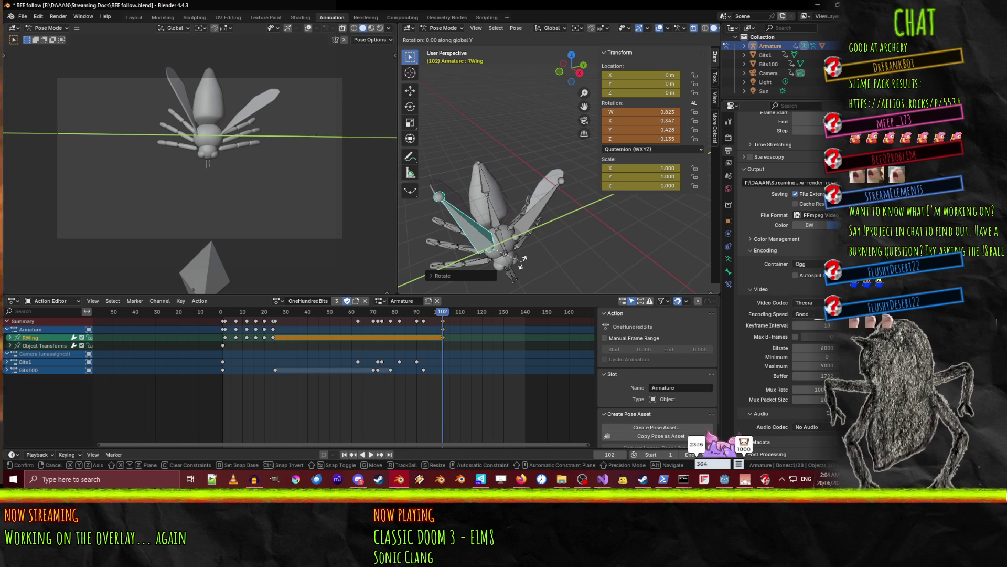
key("y")
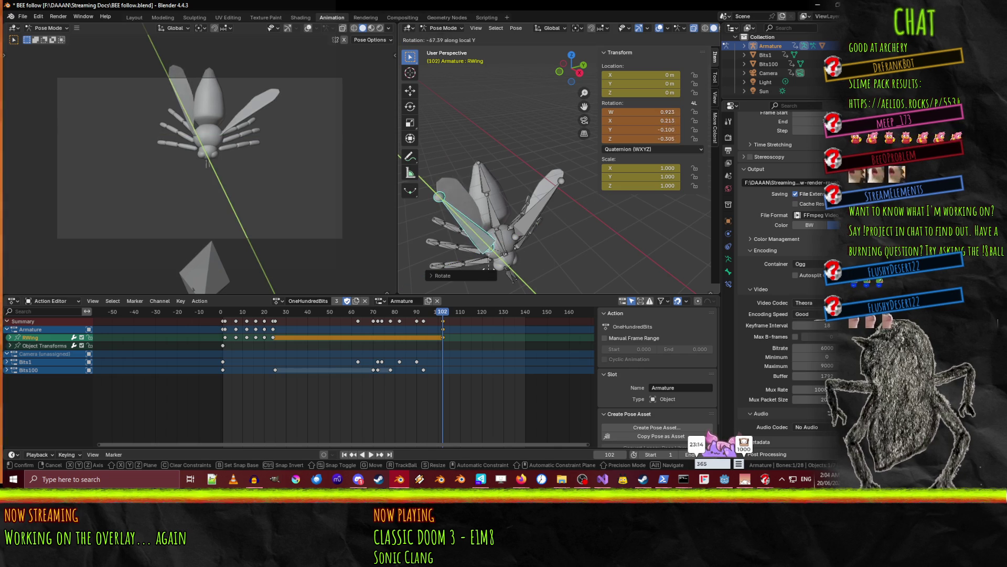
left_click(498, 271)
Rotate LWing about global X and local Y to lift it over the body.
key("ctrl+shift+m")
key("t")
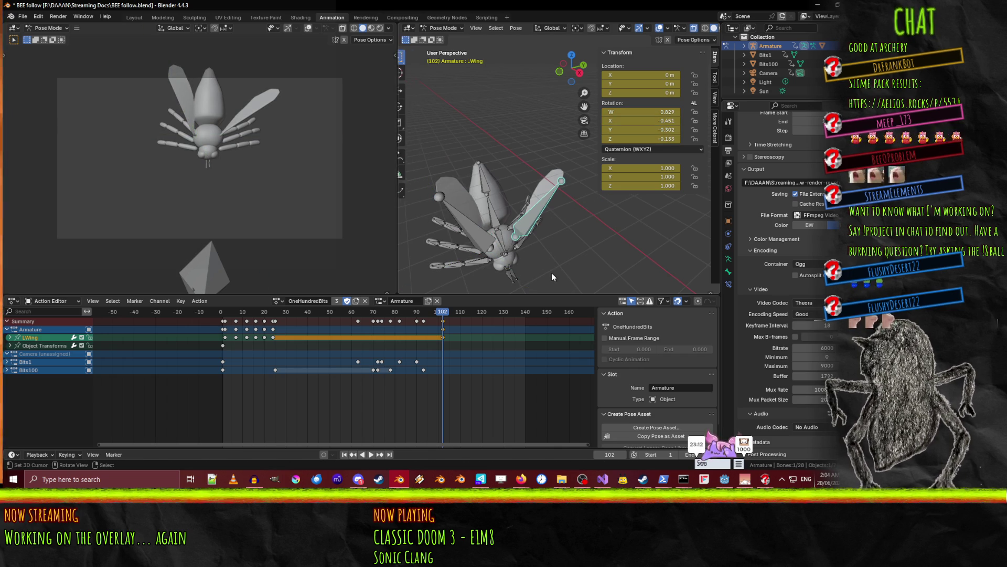
key("r")
key("z")
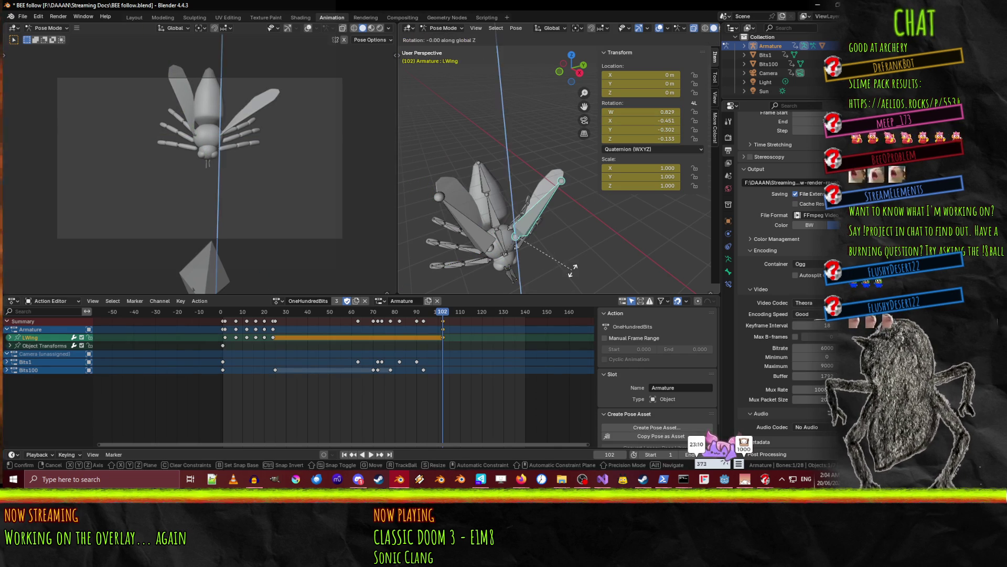
key("x")
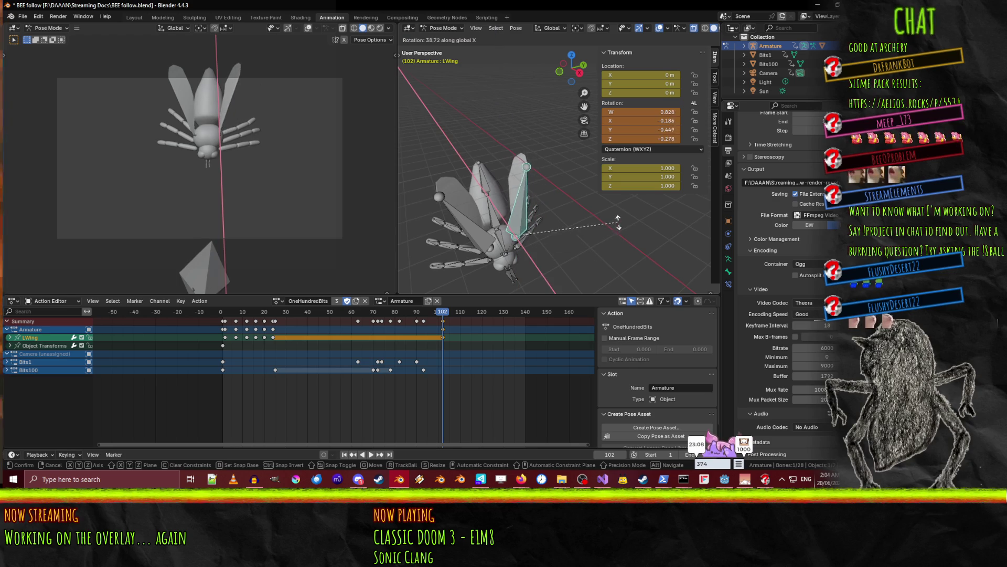
left_click(624, 219)
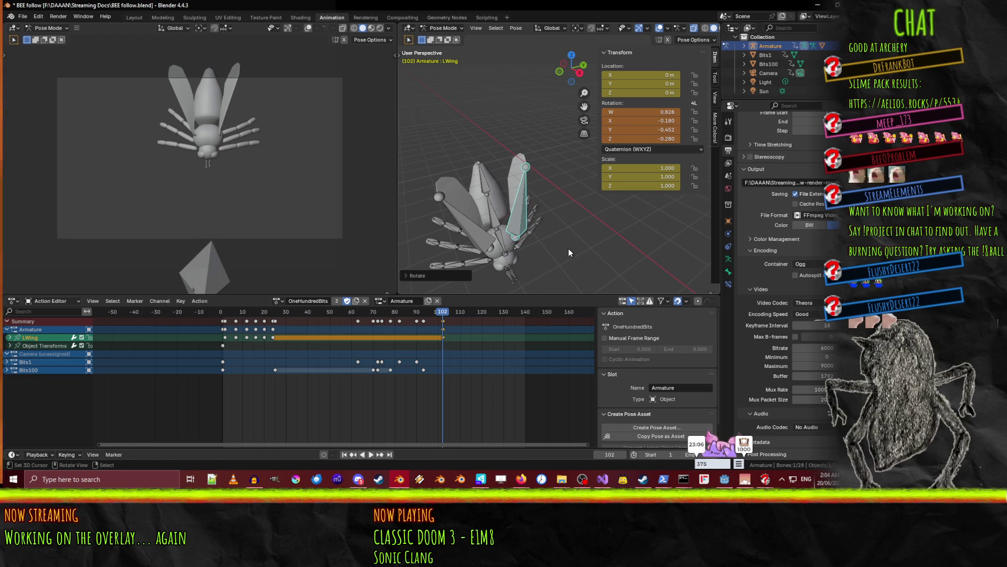
key("r")
key("y")
key("y")
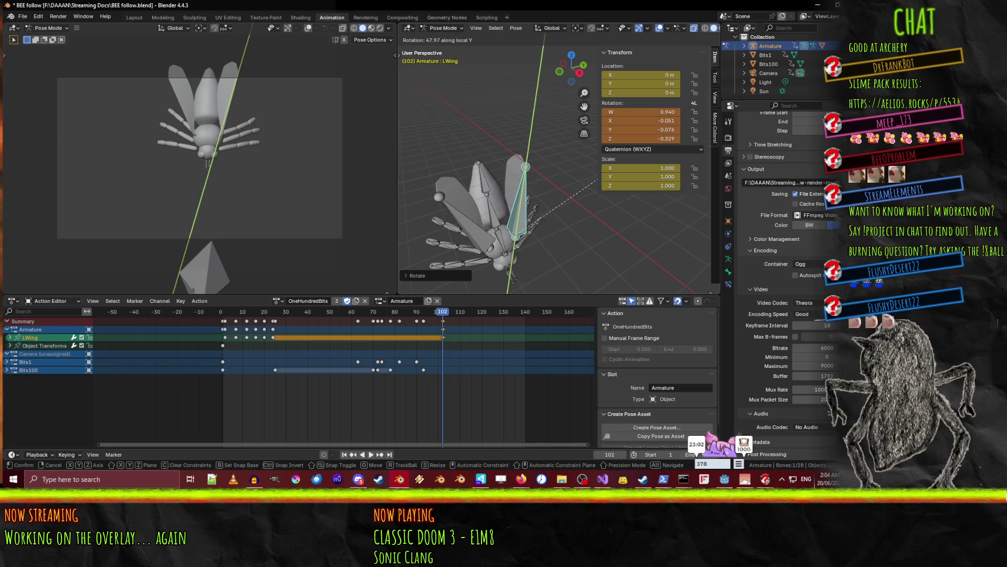
left_click(597, 179)
Refine RWing's rotation about local Y and global X, then select both wings.
key("r")
key("y")
key("y")
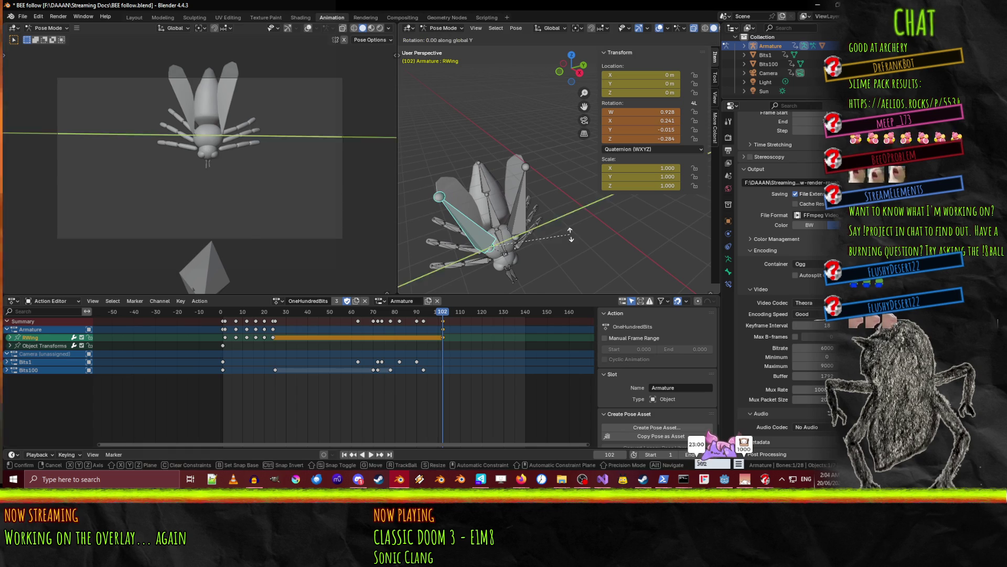
left_click(562, 220)
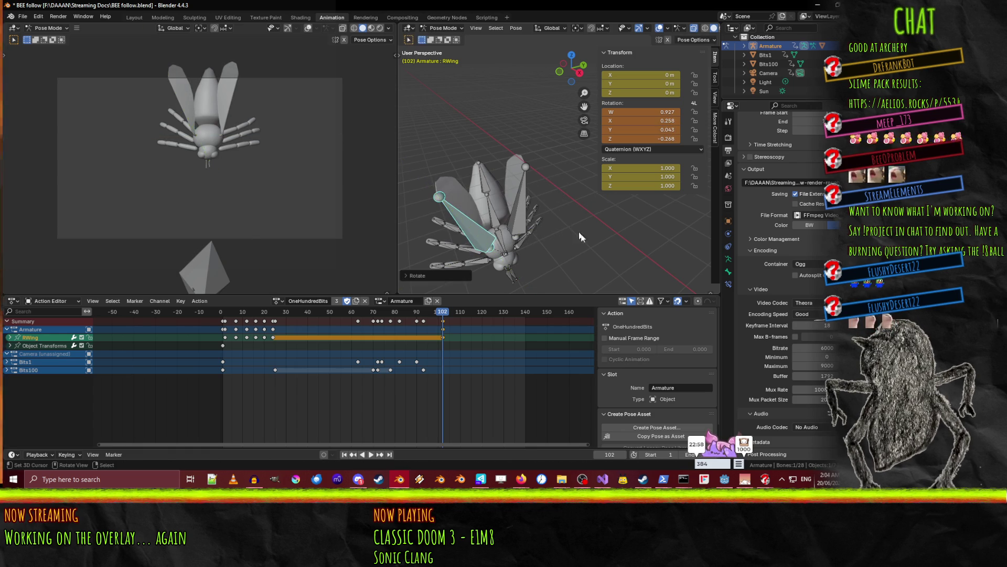
key("r")
key("x")
left_click(581, 252)
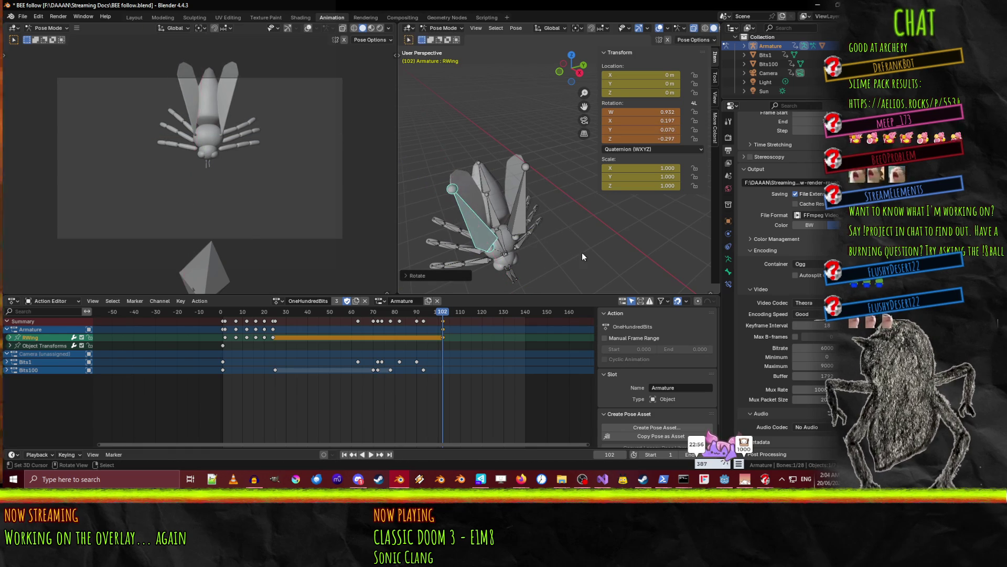
left_click(527, 205, "shift")
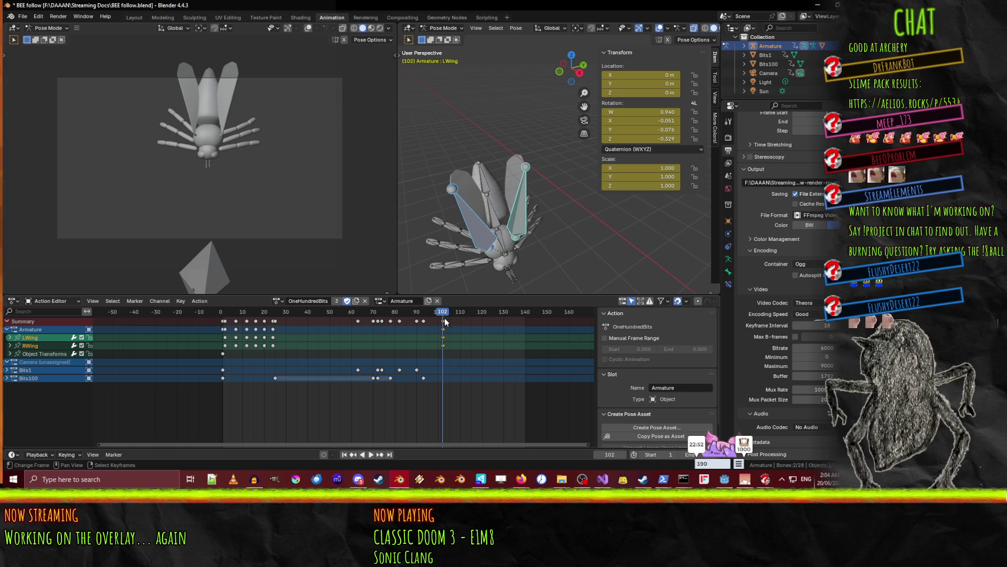
Key both wing rotations at frame 102 and play back.
key("i")
key("space")
left_click(391, 313)
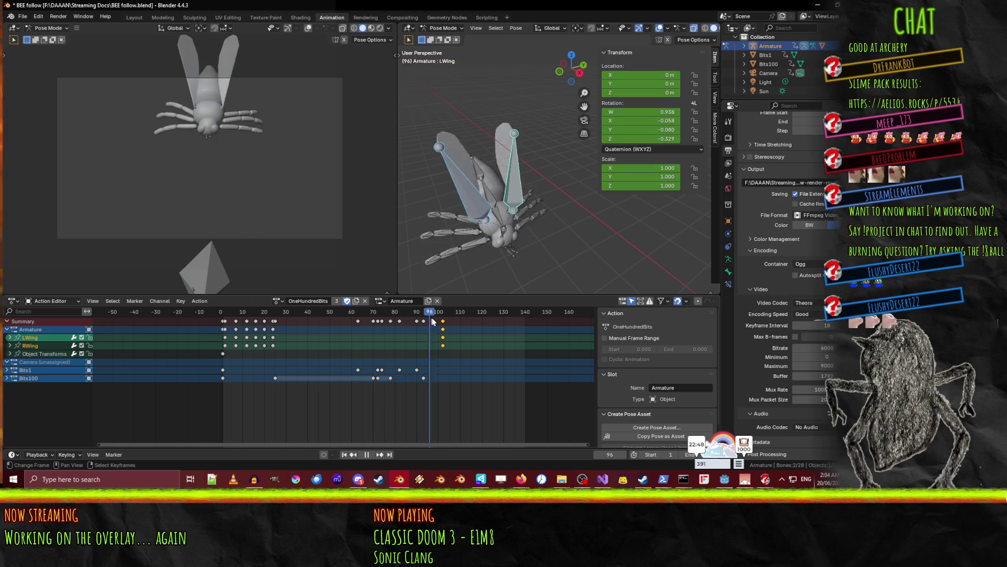
Duplicate the LWing and RWing frame-24 keys to frame 98, then play back.
left_click(272, 343, "ctrl")
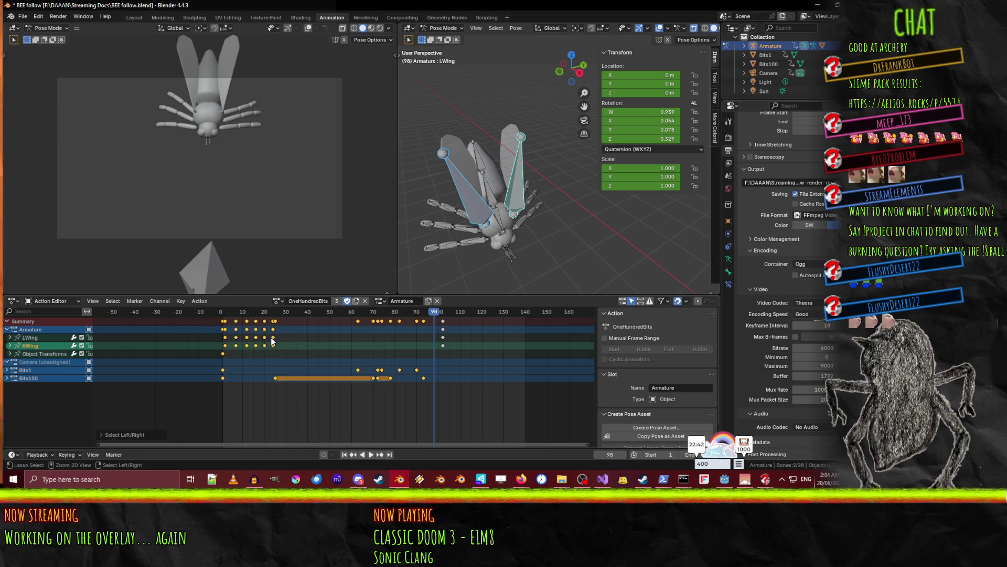
left_click(278, 340)
left_click(273, 345, "shift")
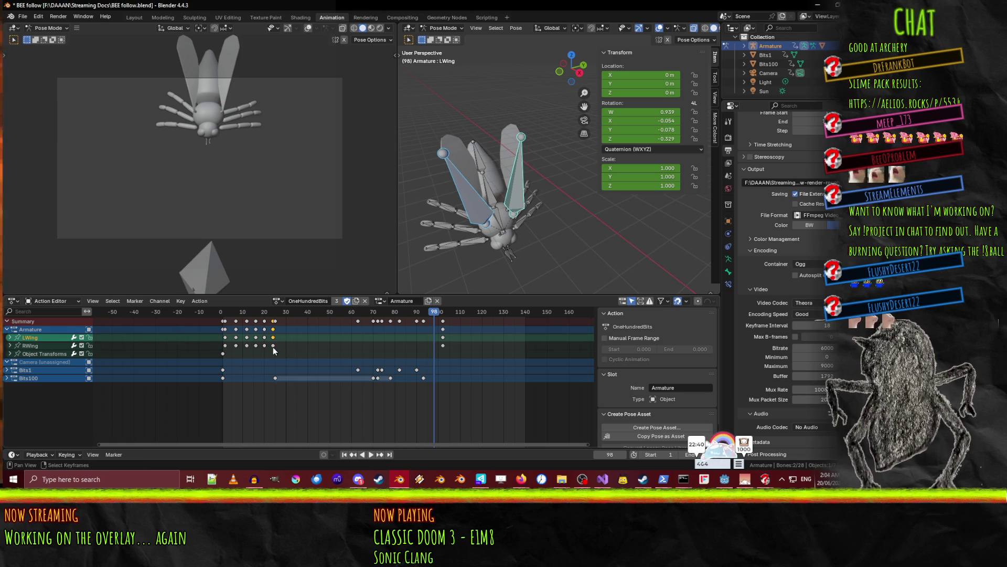
left_click_drag(273, 346, 434, 351)
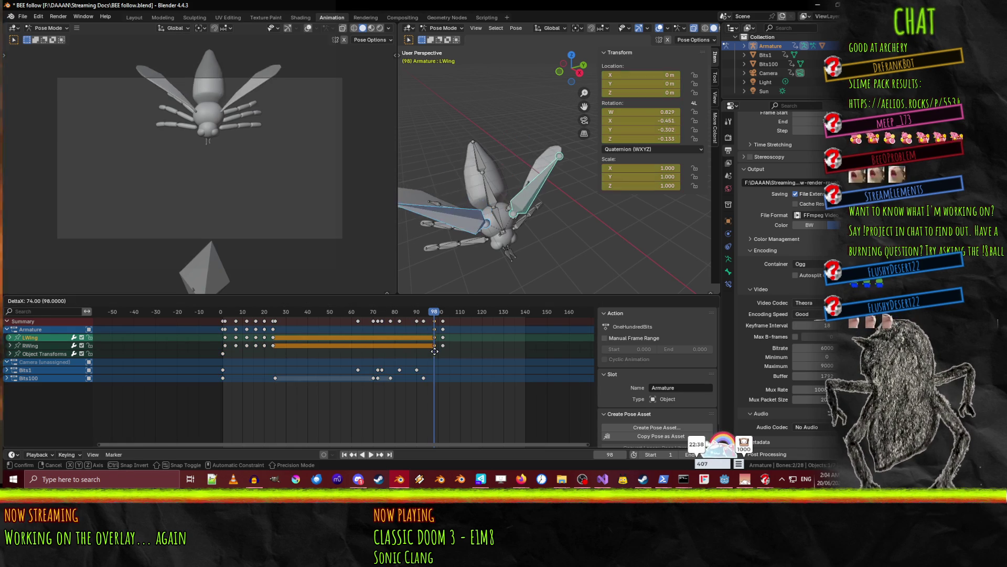
left_click(433, 351)
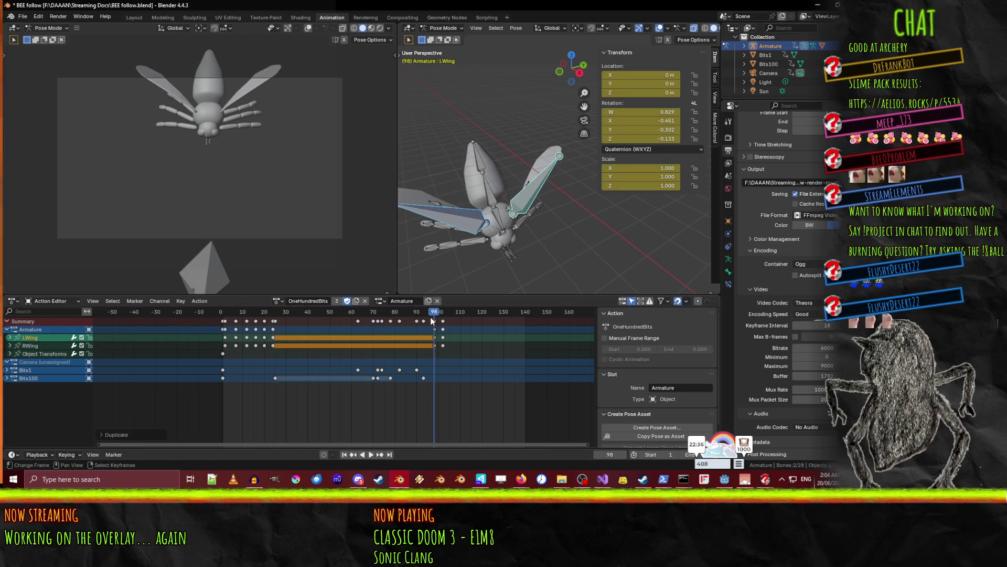
key("space")
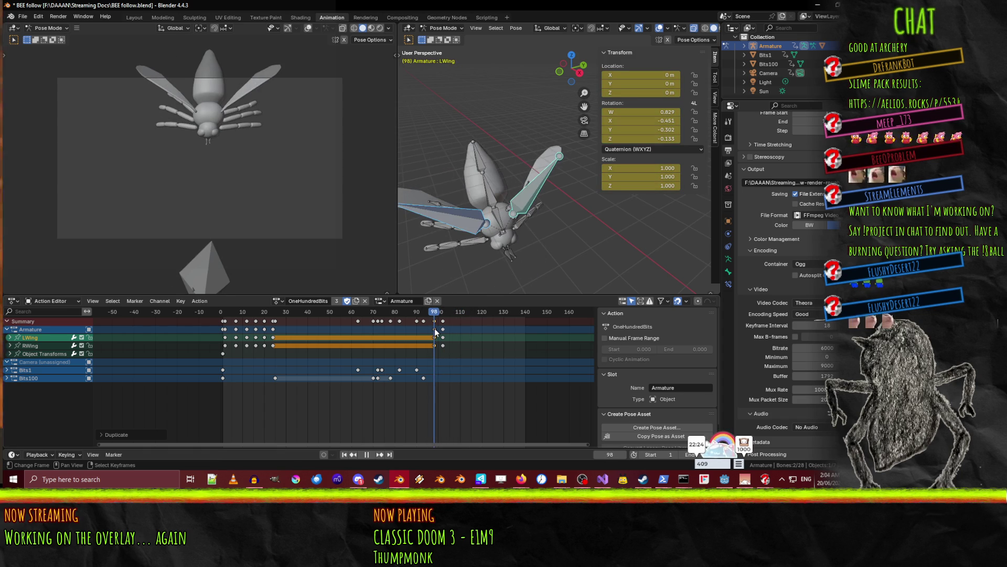
Stop at frame 106 and stretch the LWing bone along Z.
key("space")
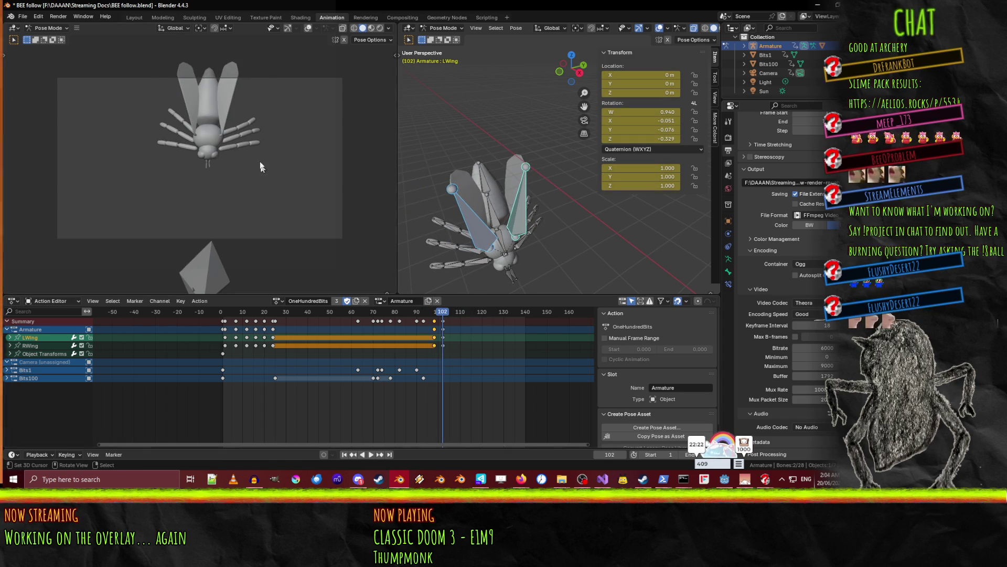
key("space")
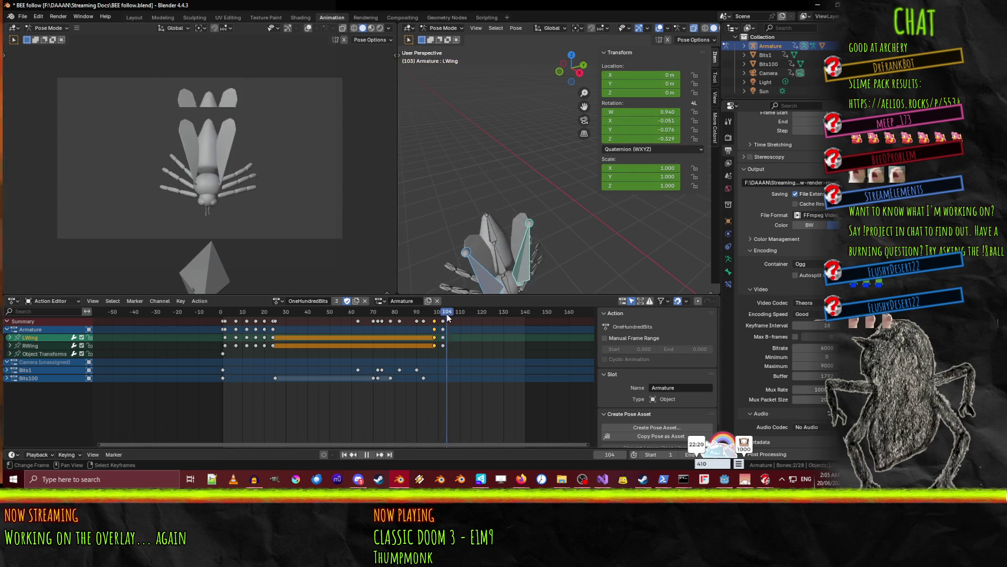
key("space")
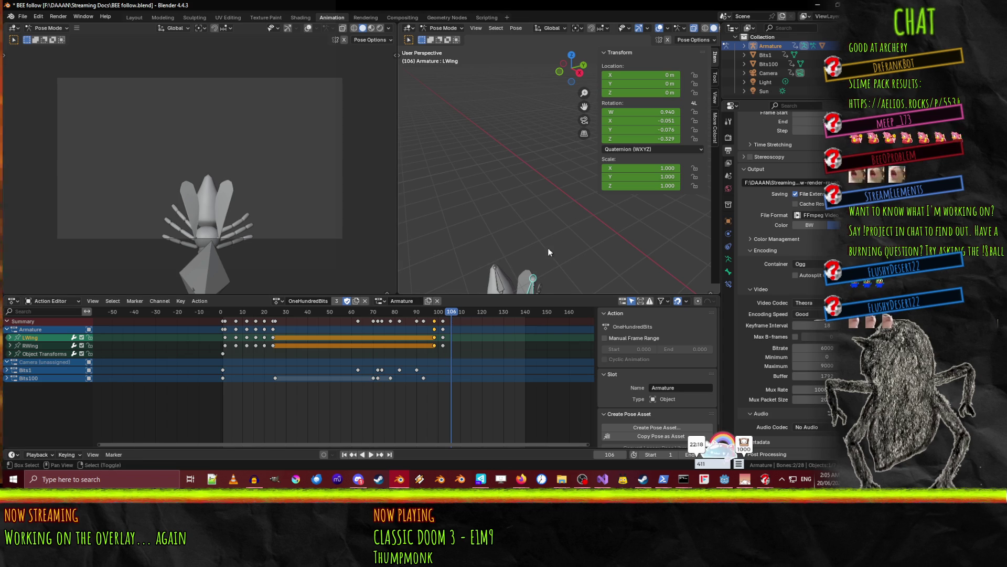
middle_click_drag(547, 248, 504, 196, "shift")
left_click(495, 248)
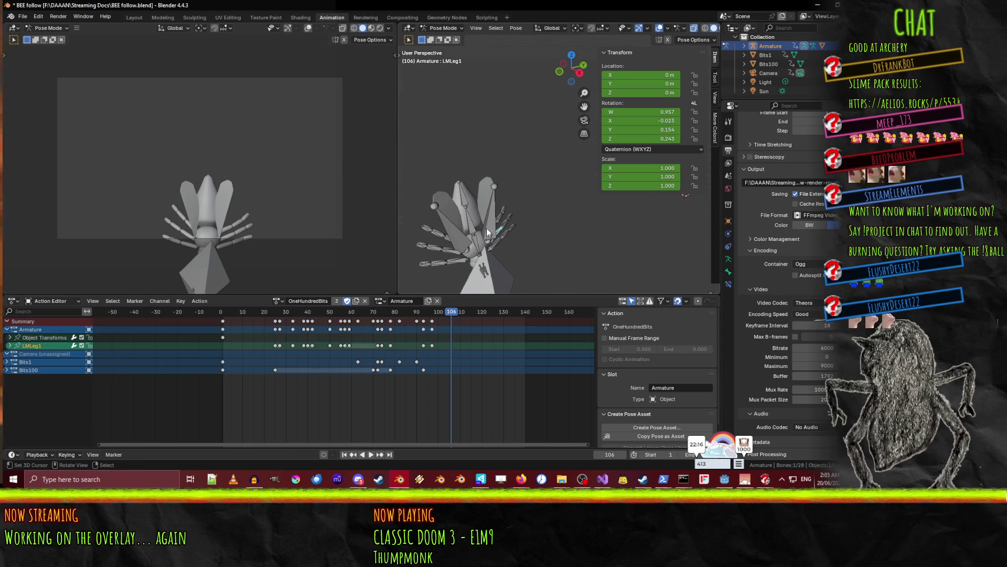
left_click(487, 227)
key("s")
key("z")
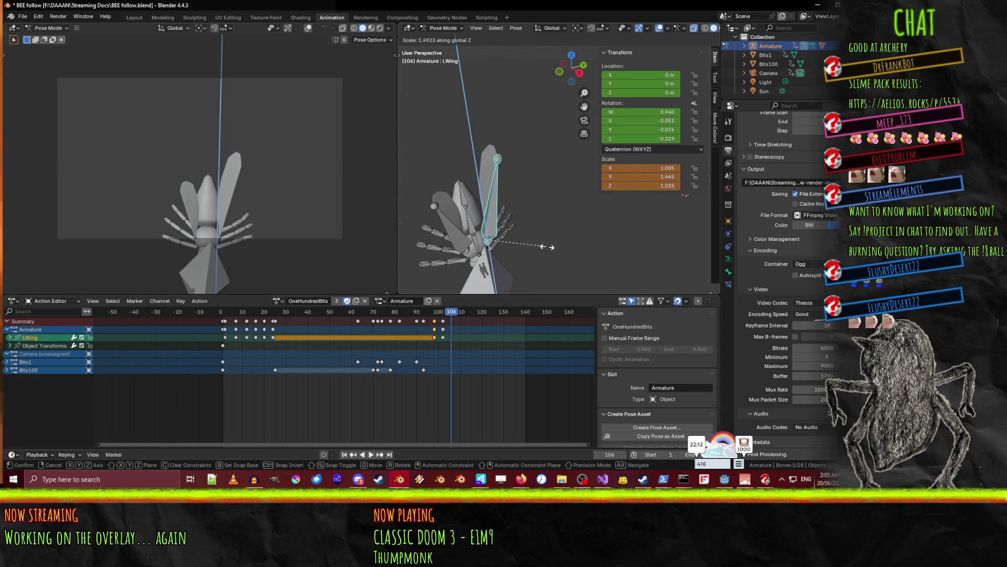
left_click(547, 247)
Stretch the RWing and Abdomen2 bones along Z.
left_click(457, 251)
key("s")
key("z")
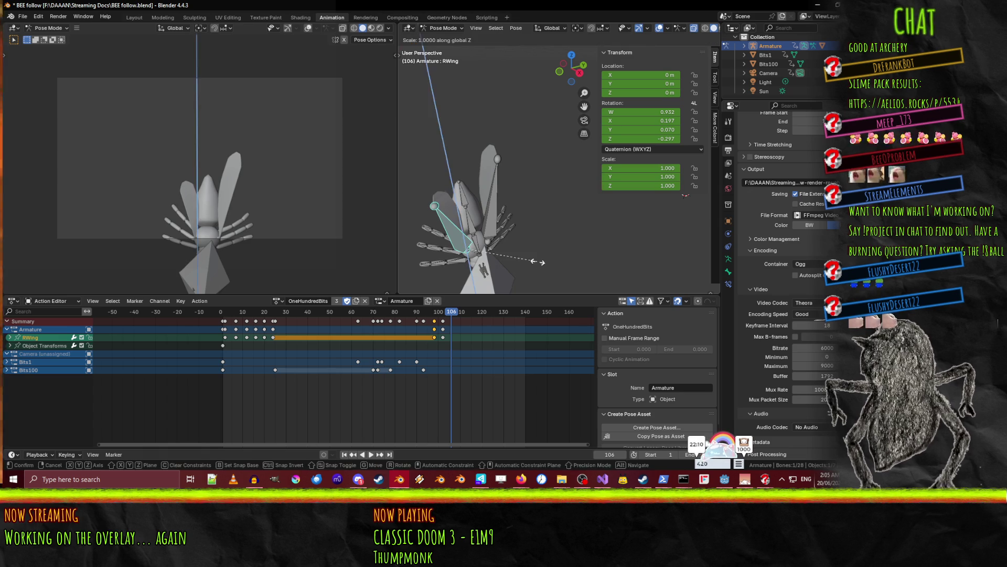
left_click(574, 263)
left_click(470, 220)
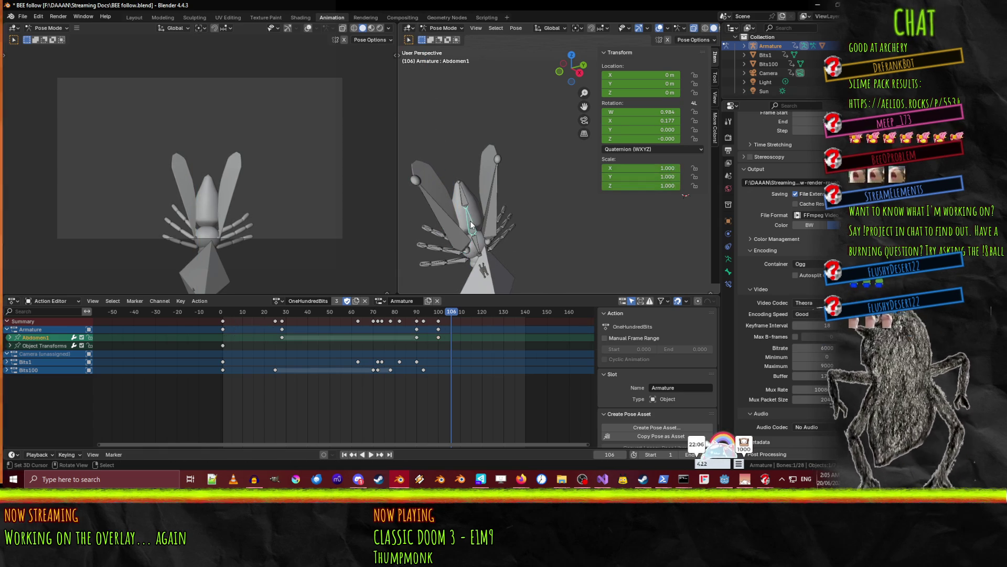
left_click(465, 201)
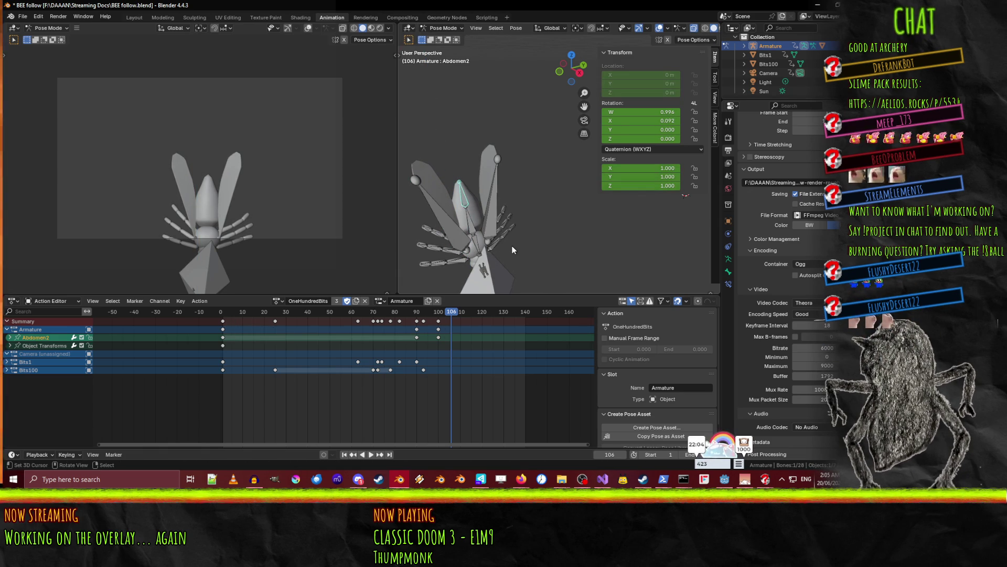
key("s")
key("z")
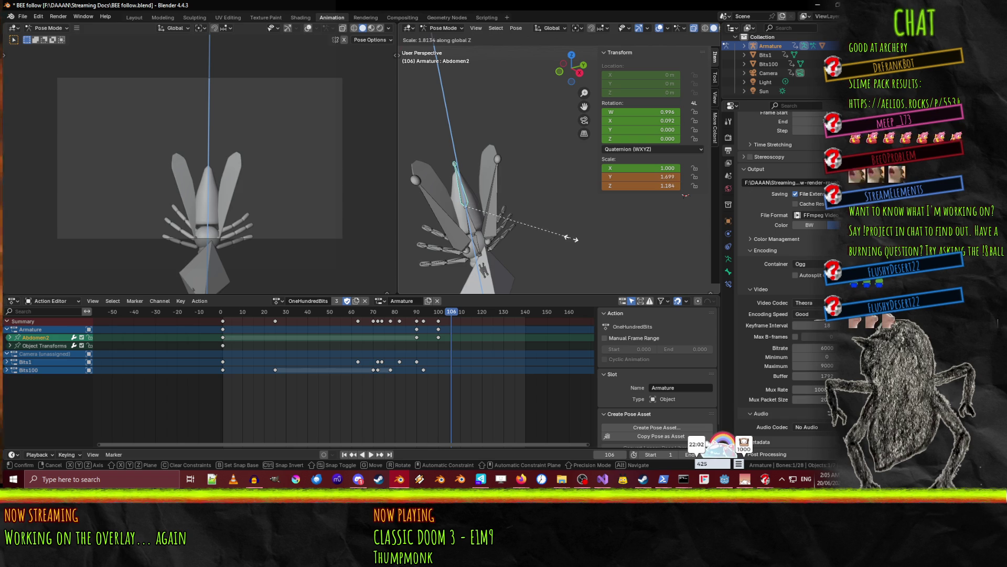
left_click(571, 239)
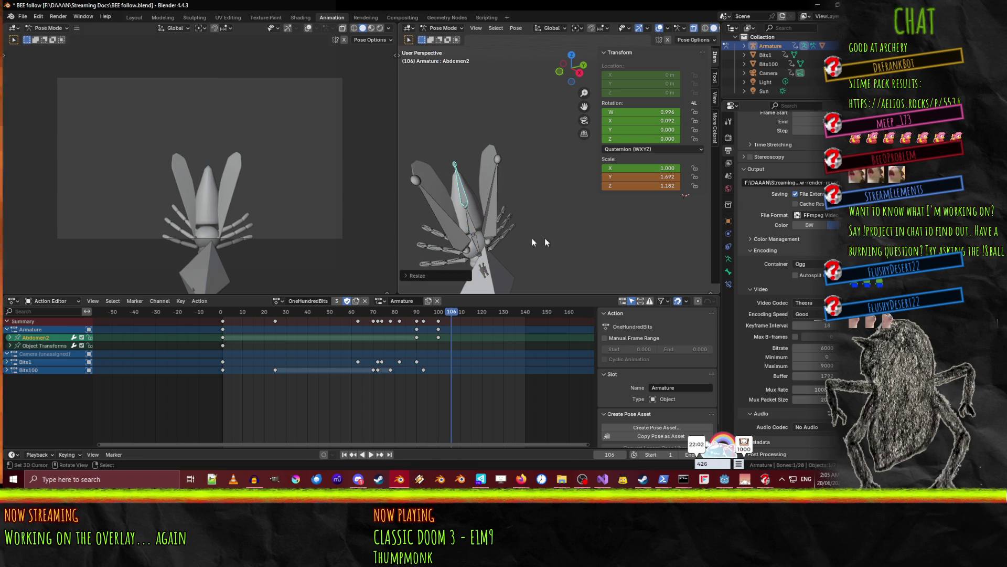
Stretch Abdomen1 along Z, then select both wings and Abdomen2.
left_click(477, 231)
key("s")
key("z")
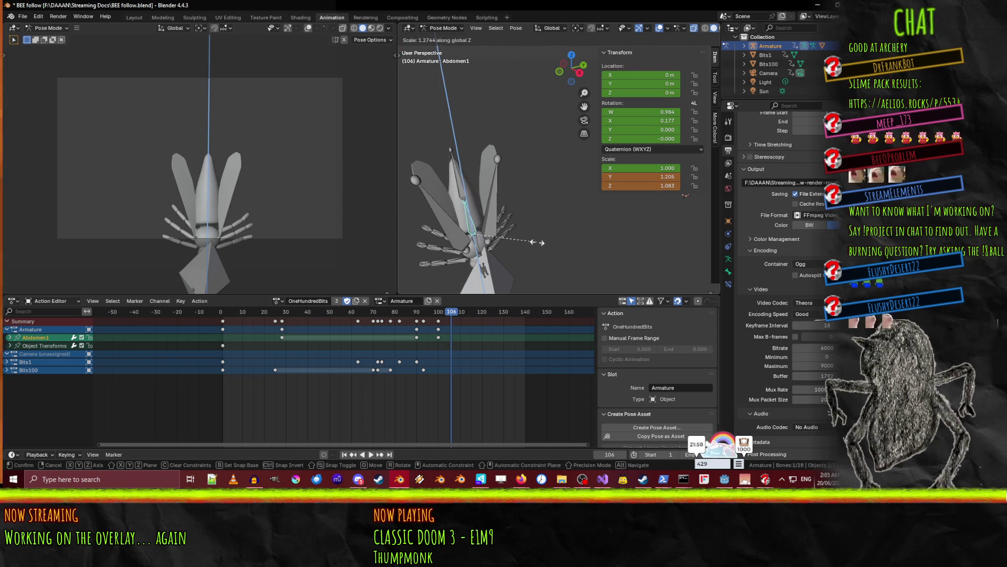
left_click(537, 246)
left_click(454, 231)
left_click(488, 206, "shift")
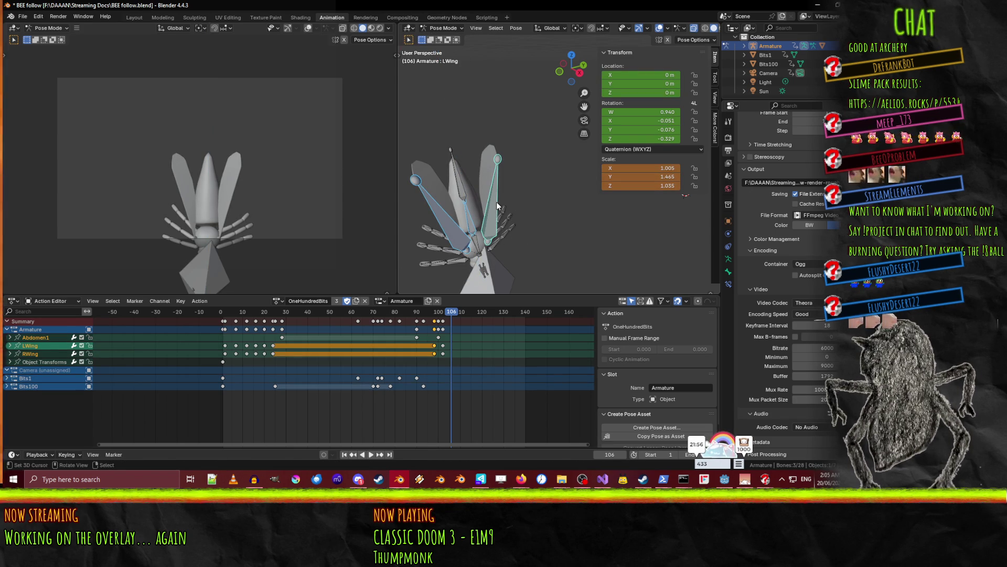
left_click(468, 184, "shift")
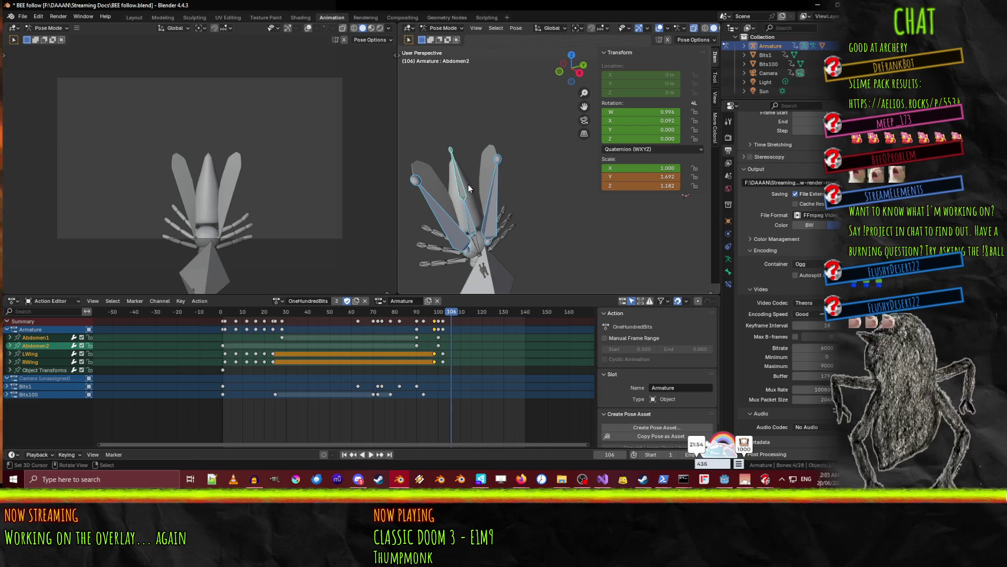
Keyframe the wing and abdomen bones at frame 106 and play to check.
key("i")
key("space")
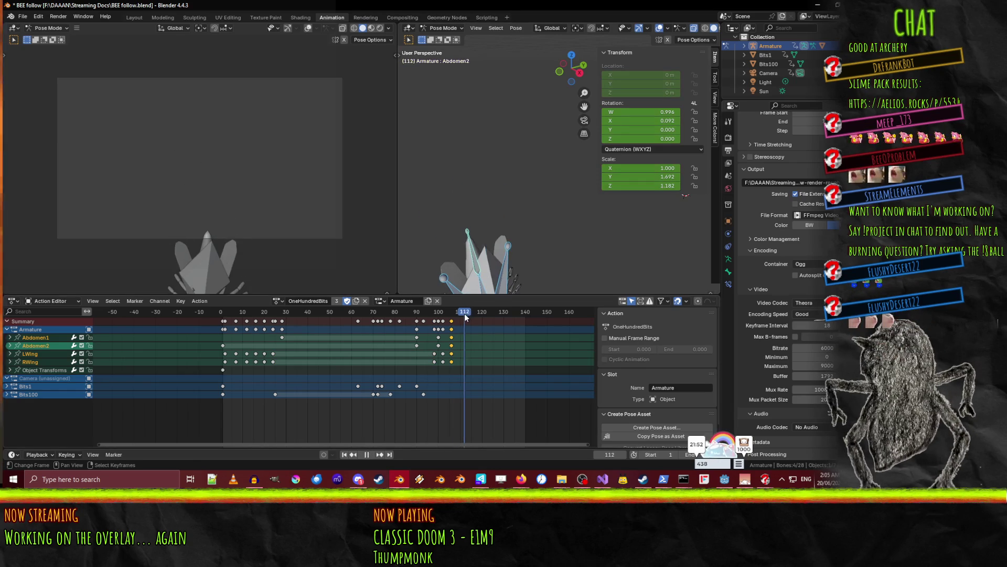
left_click_drag(468, 315, 455, 313)
key("space")
mouse_move(516, 249)
middle_mouse_down()
mouse_move(497, 199)
mouse_move(464, 231)
middle_mouse_up()
At frame 111, move the Root bone to X 40.565 m and key it.
left_click(463, 219)
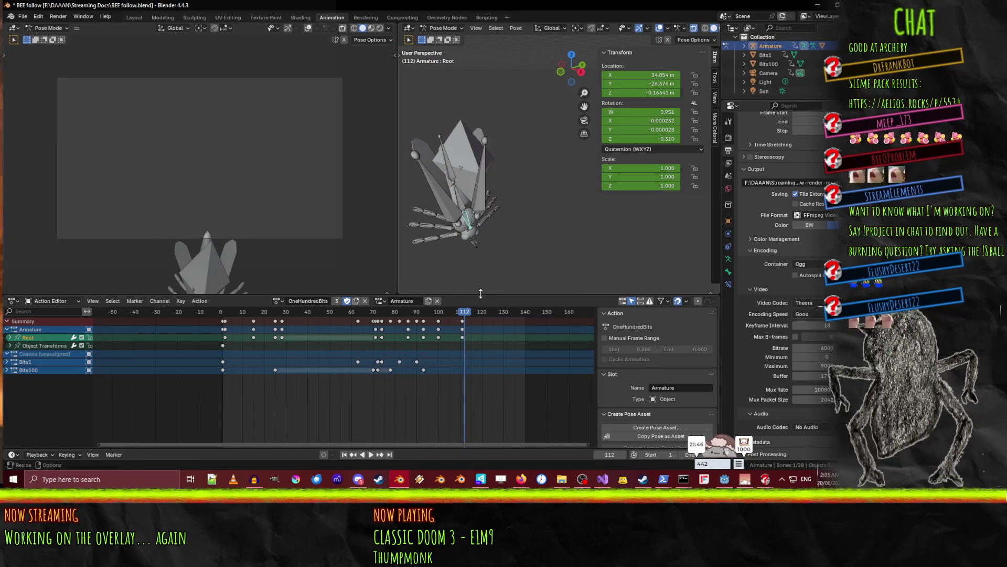
left_click_drag(464, 314, 461, 314)
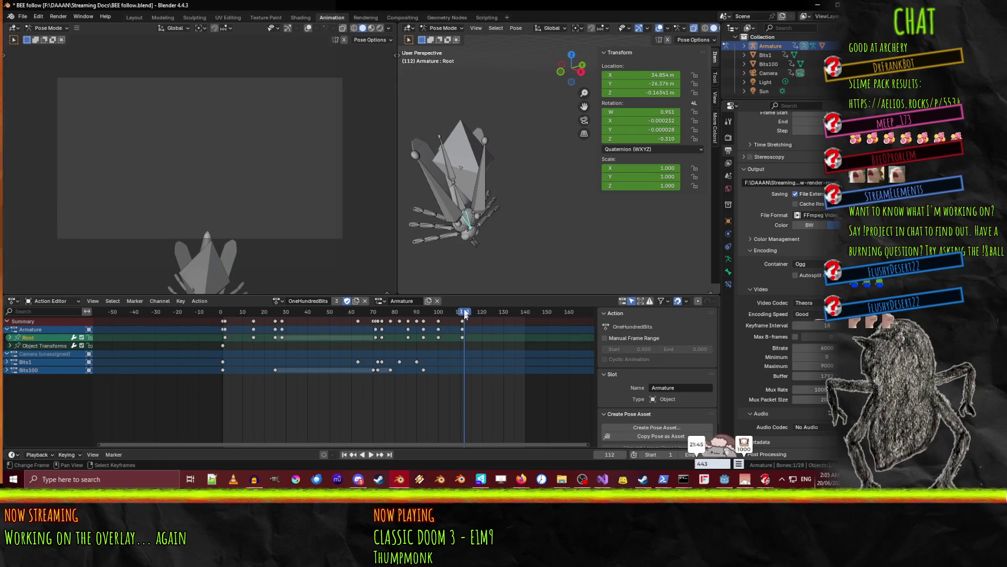
key("space")
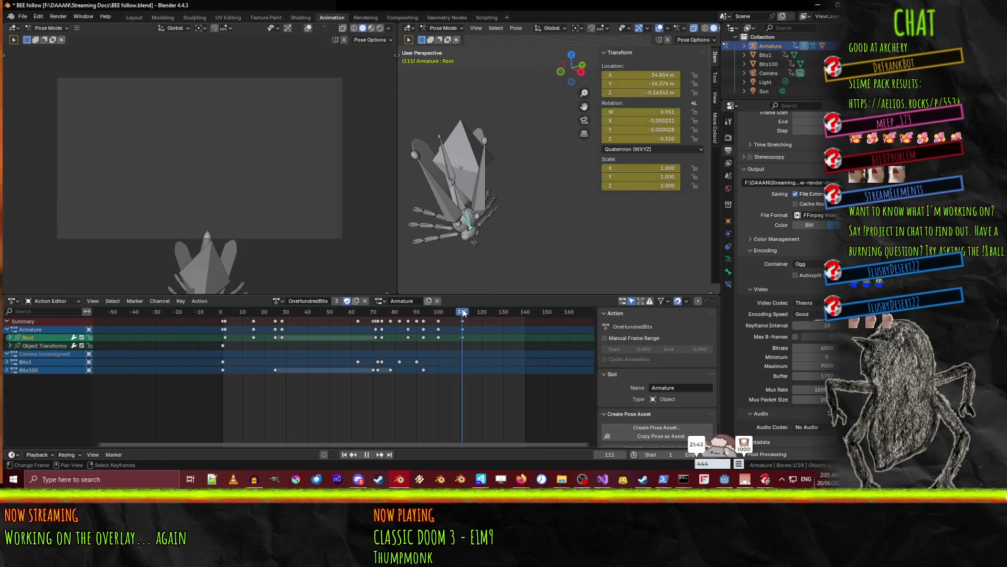
key("g")
key("z")
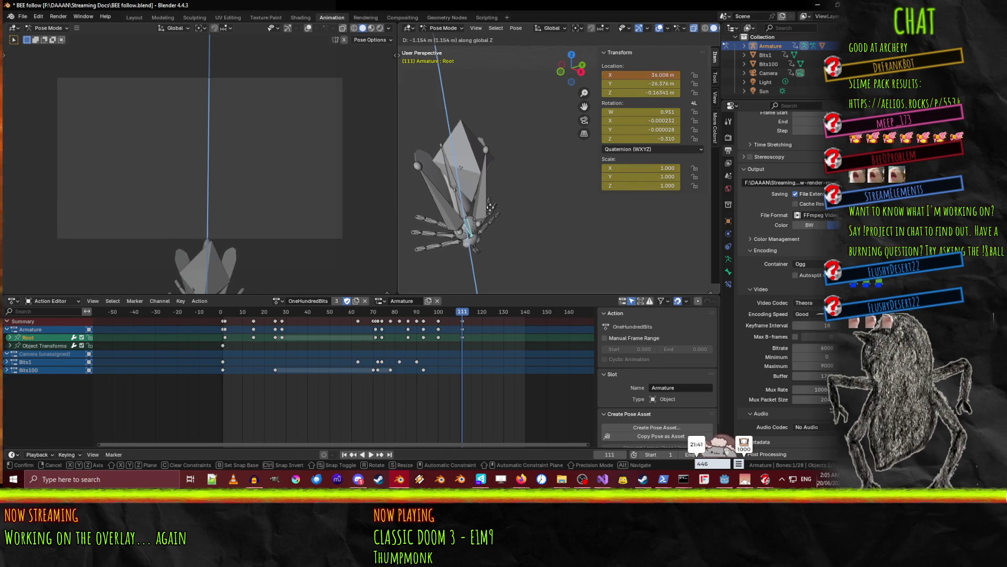
left_click(502, 232)
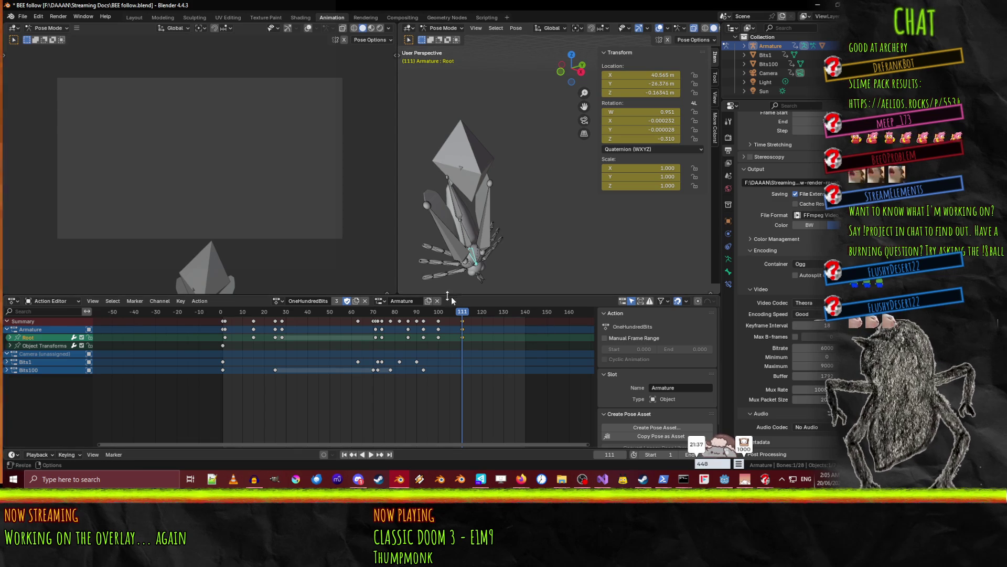
key("i")
key("space")
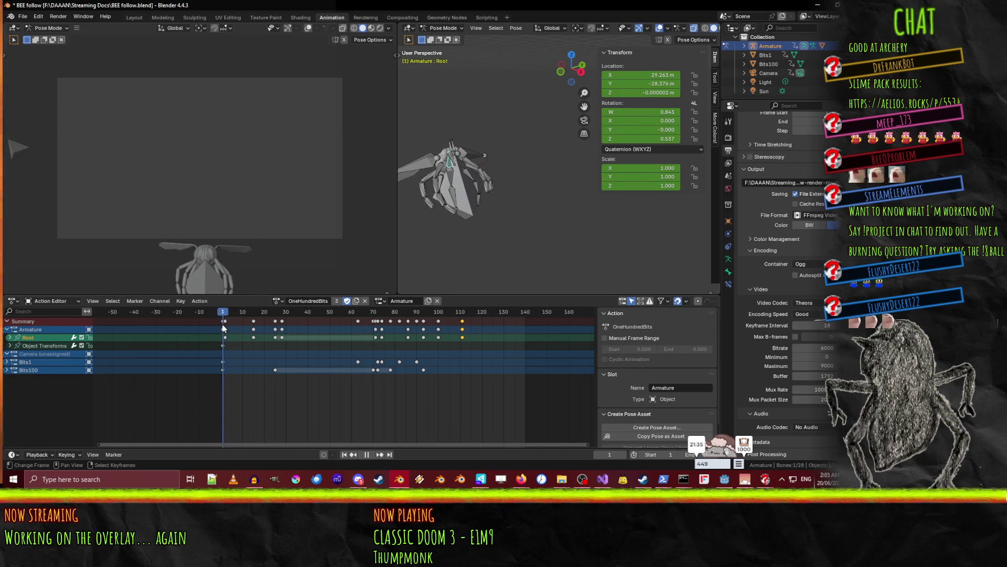
key("space")
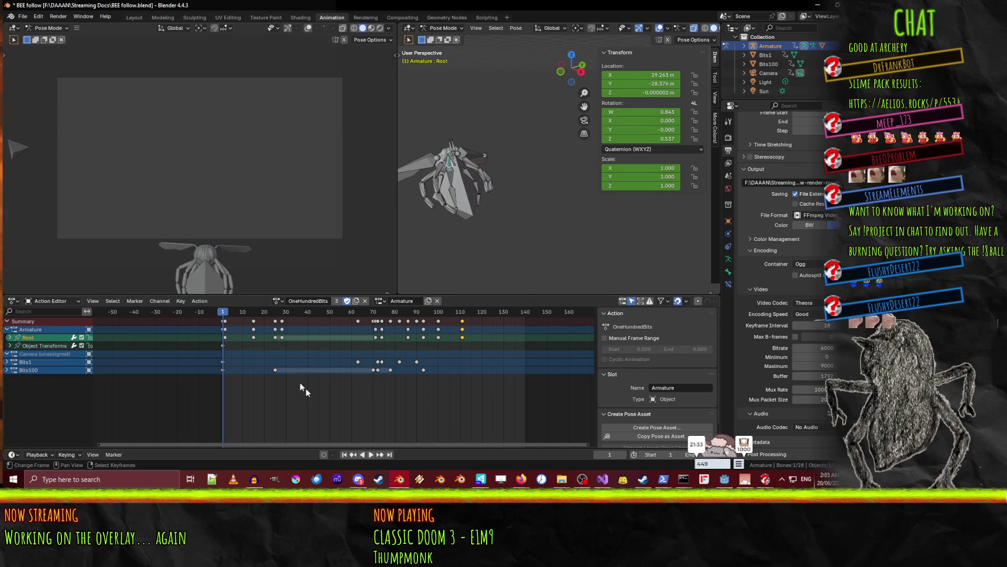
left_click(371, 454)
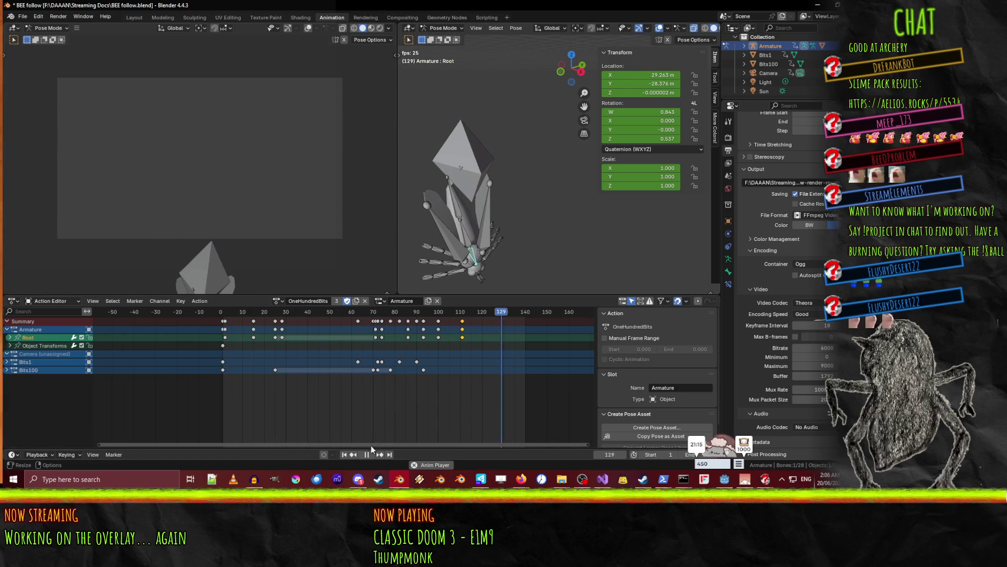
Play the OneHundredBits animation once more and stop it back at frame 1.
key("space")
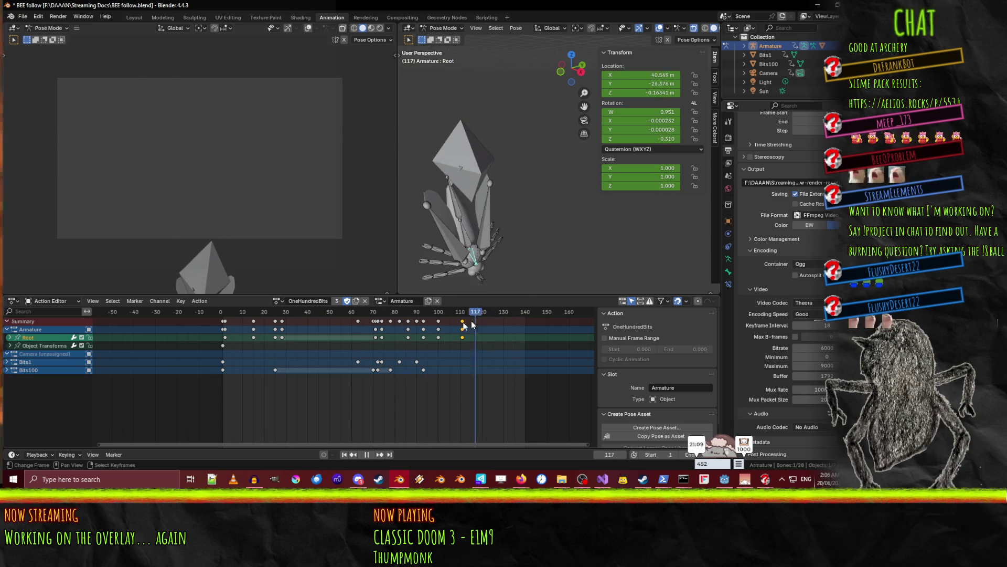
key("Escape")
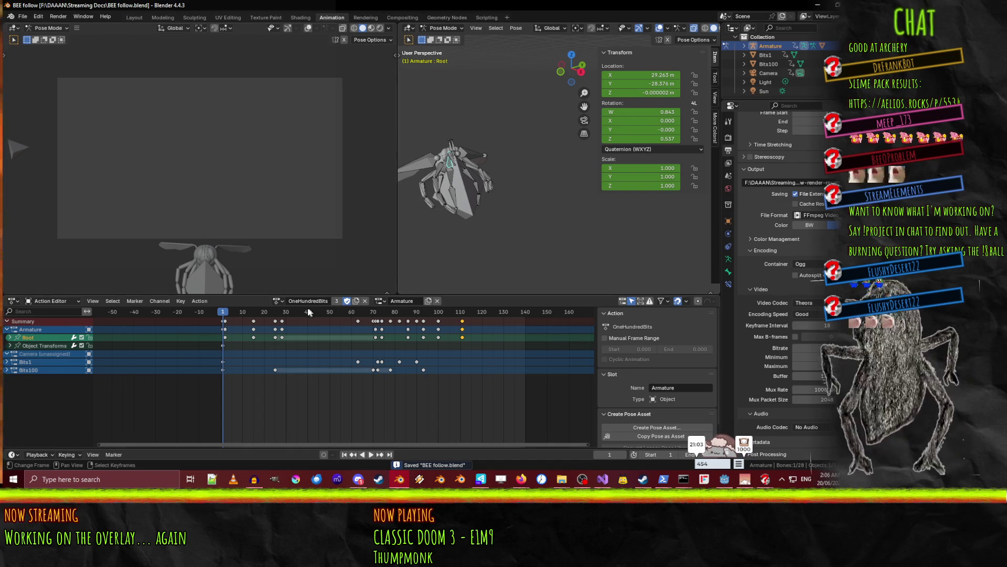
Load the AFewBits action, play it, rewind to frame 1 and switch to Object Mode.
left_click(277, 301)
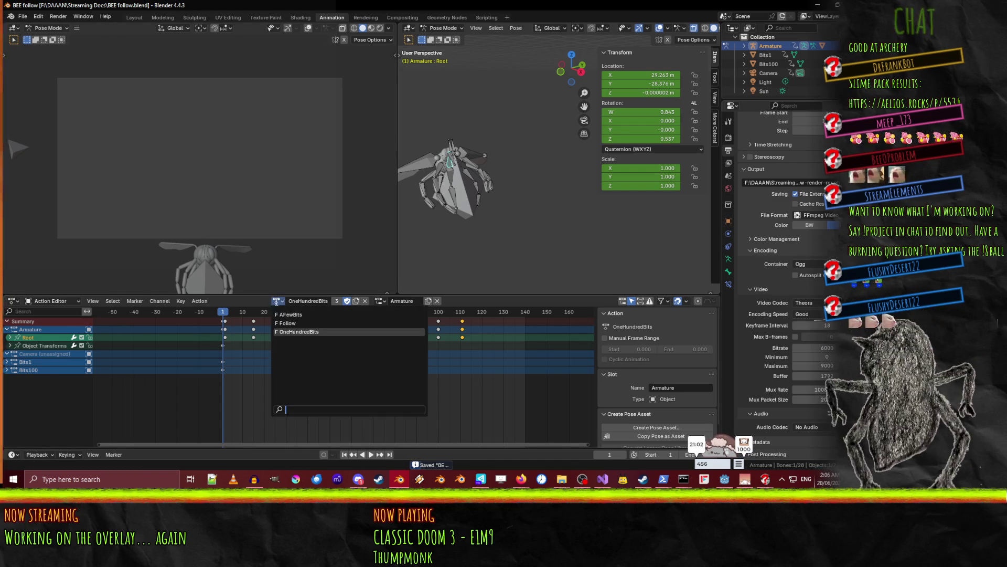
left_click(289, 314)
left_click(369, 455)
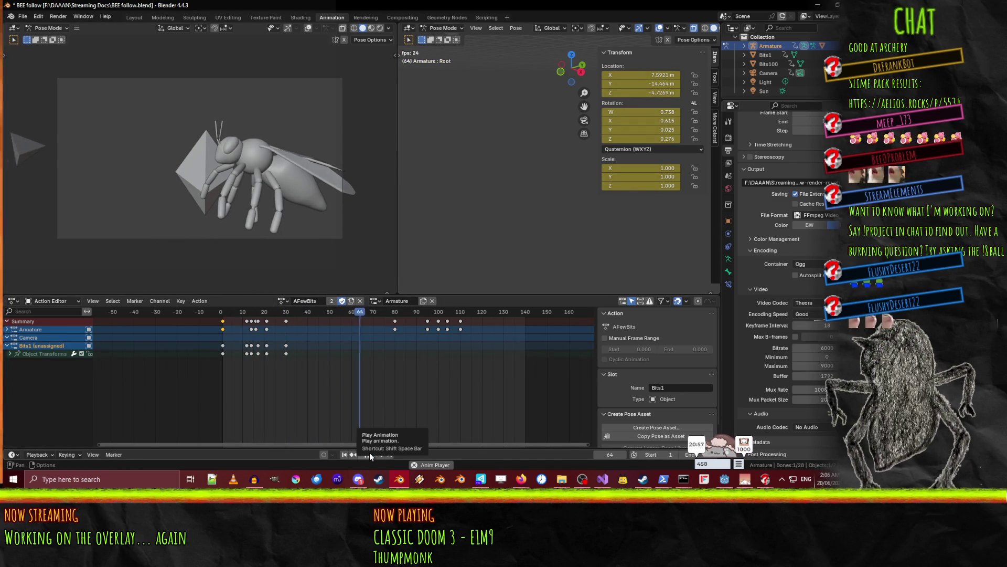
left_click(369, 452)
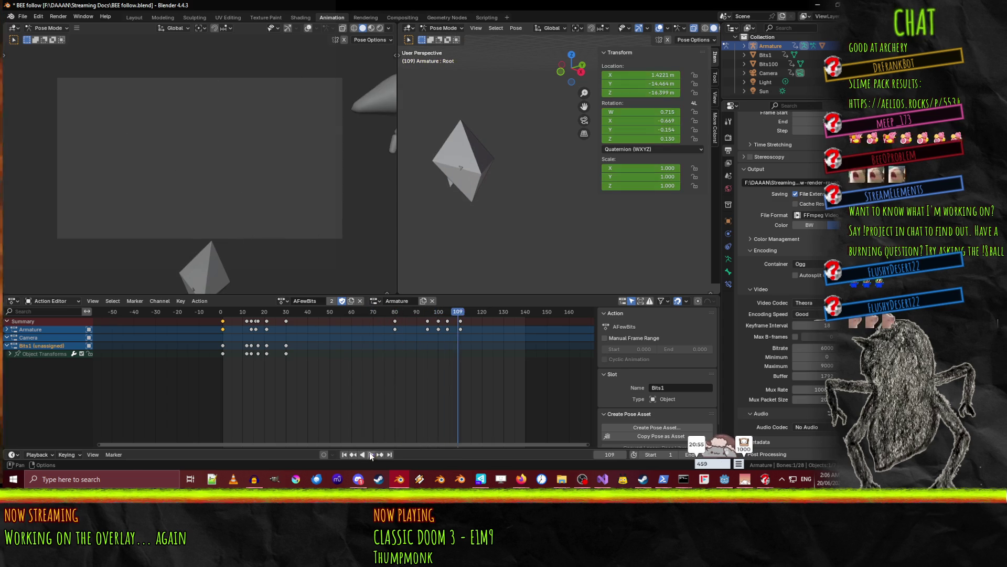
mouse_move(462, 313)
left_mouse_down()
mouse_move(215, 307)
mouse_move(224, 312)
left_mouse_up()
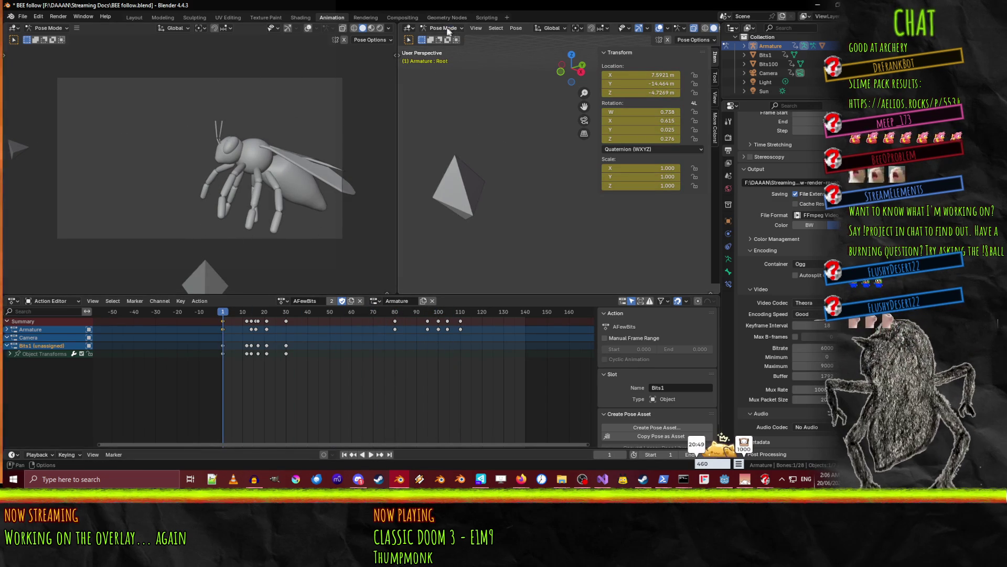
left_click(450, 39)
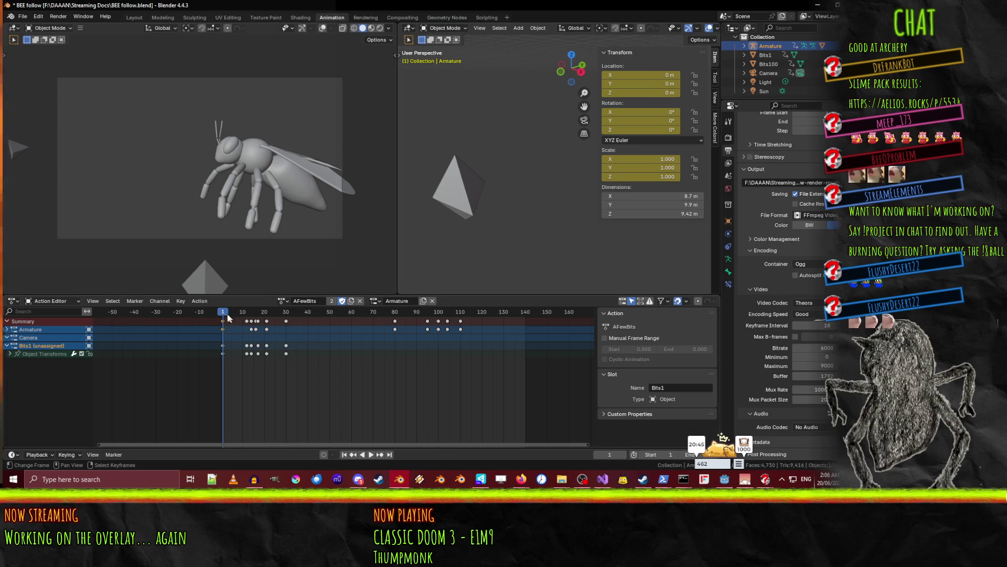
Play the current animation, then return to the start frame.
key("space")
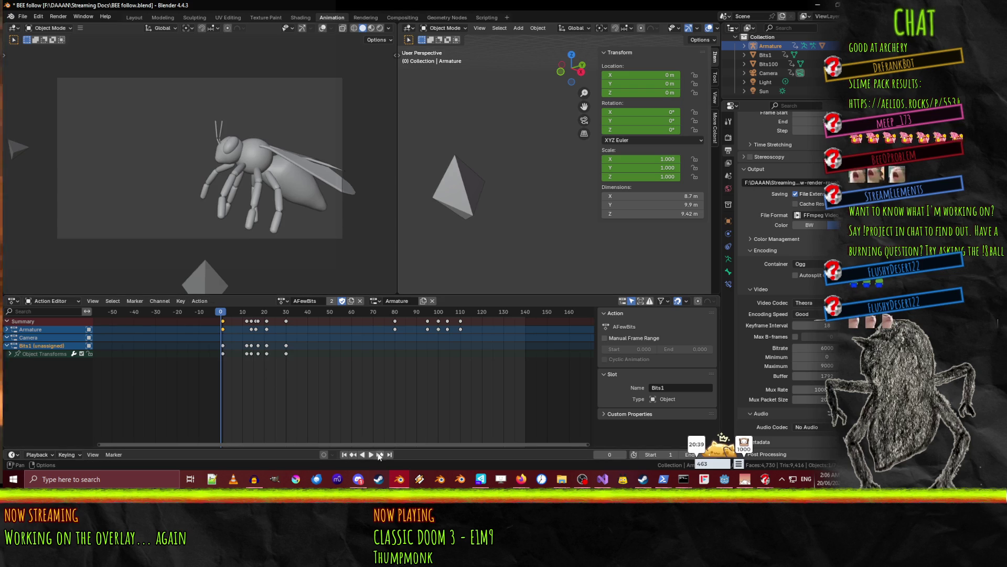
left_click(370, 455)
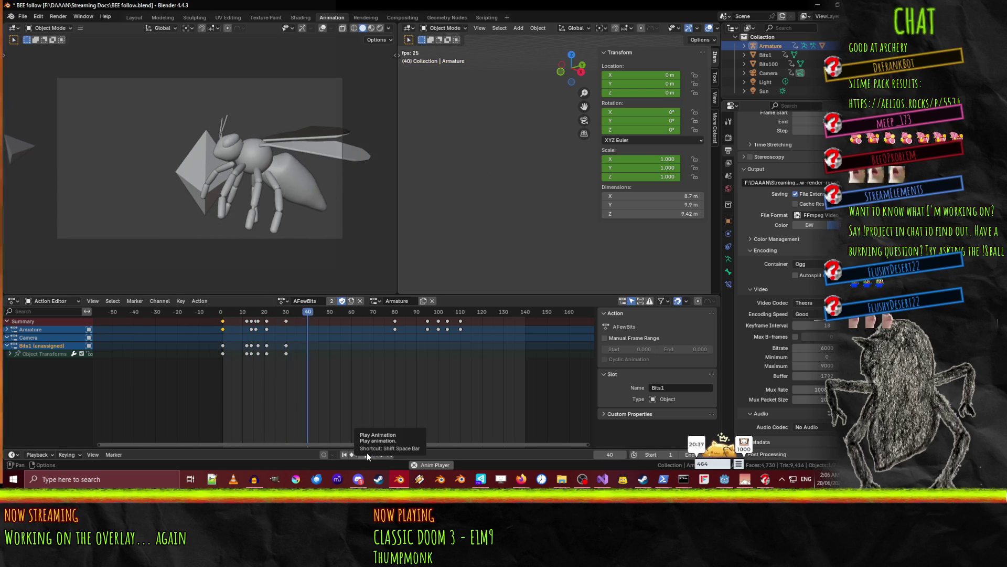
left_click(221, 317)
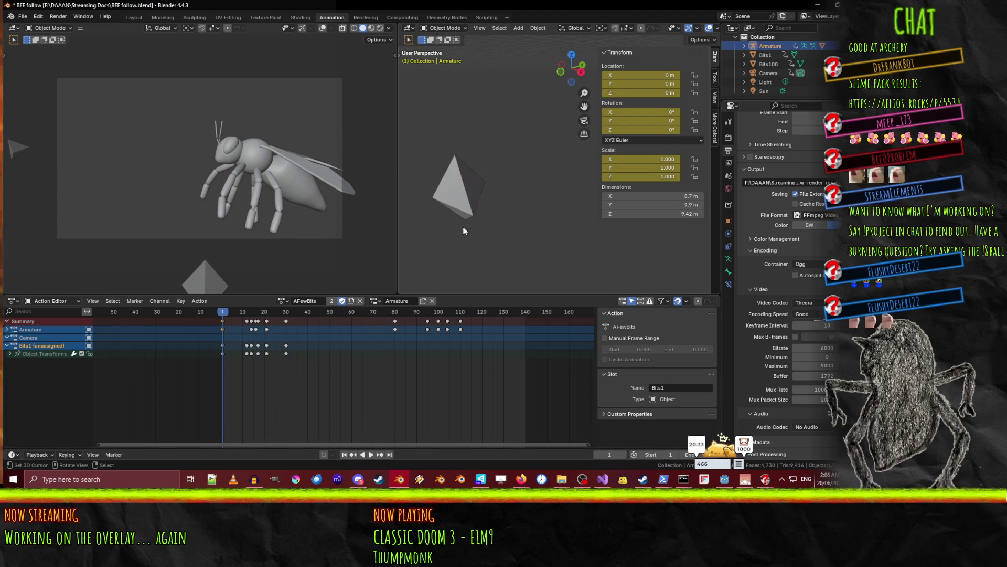
Select Bits1, assign it the Follow action, and play it back, stopping at frame 1.
left_click(23, 148)
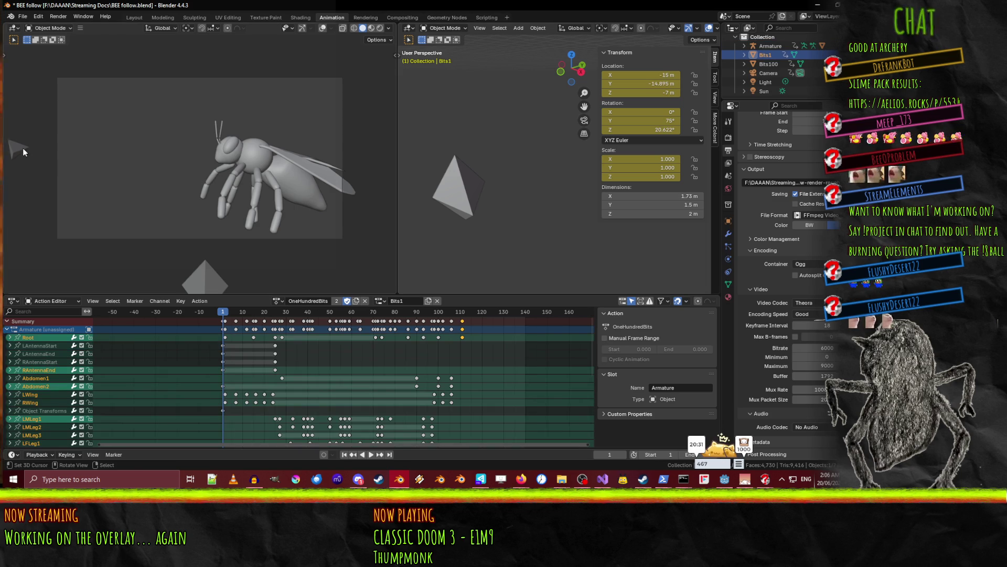
left_click(372, 454)
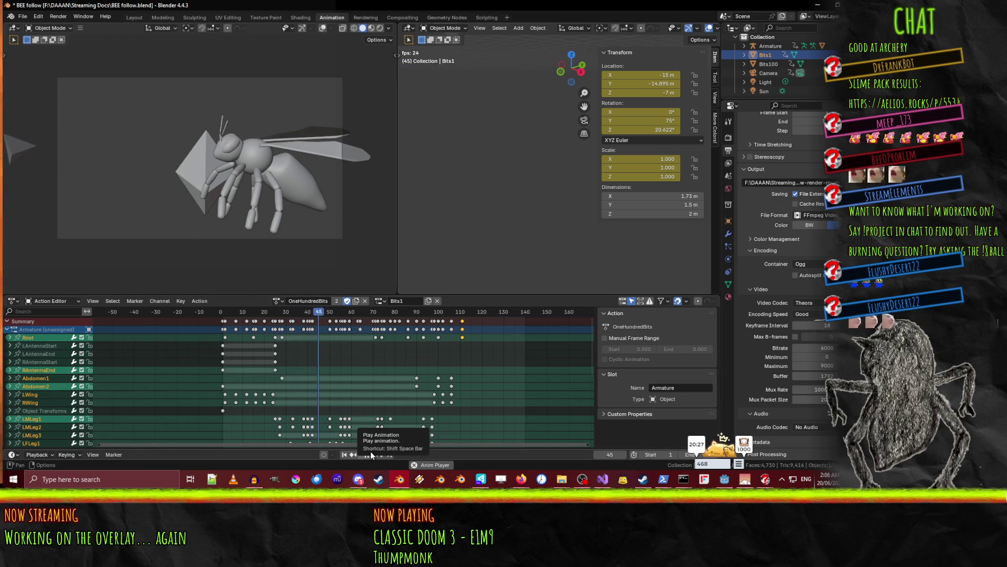
left_click(383, 300)
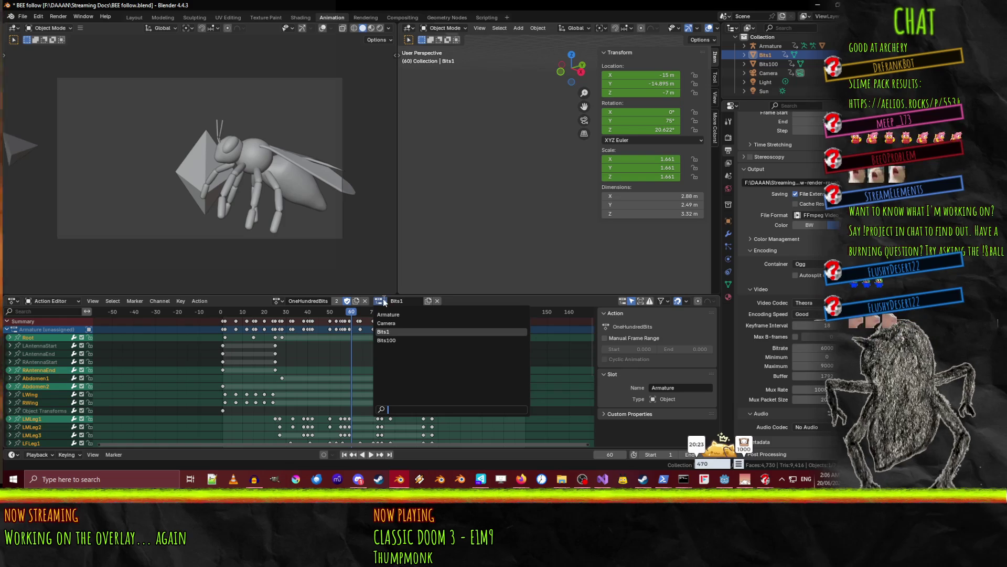
left_click(277, 302)
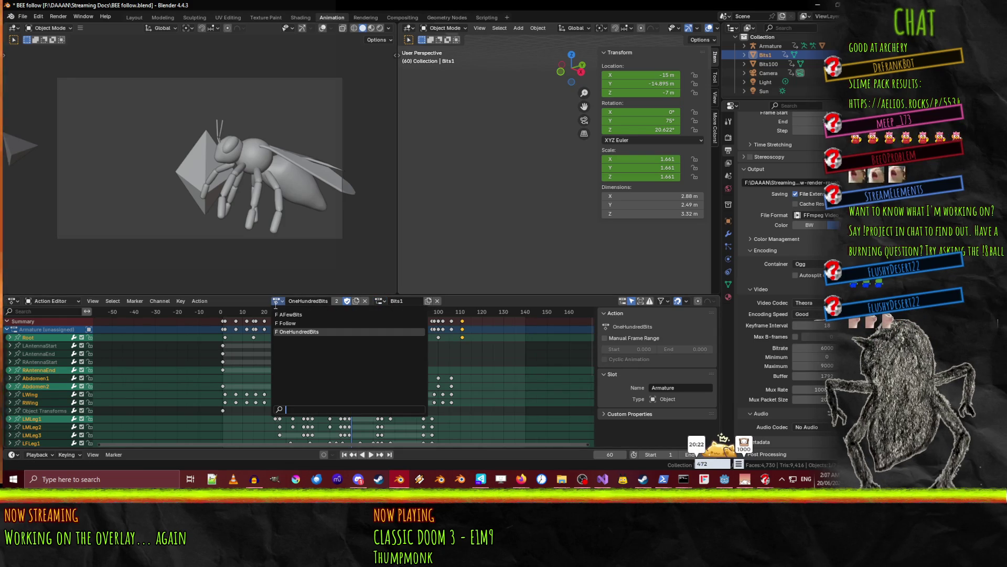
left_click(302, 322)
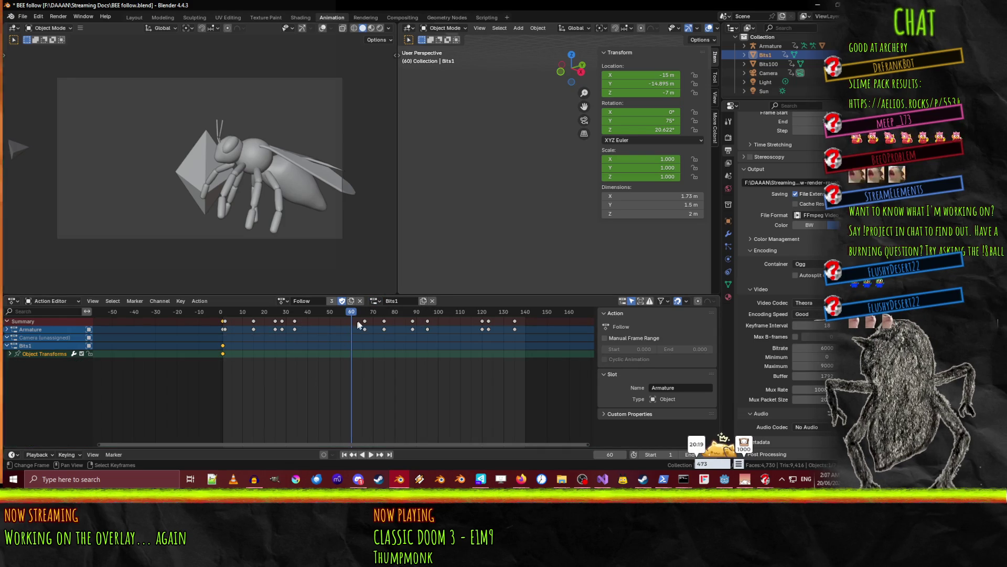
key("space")
left_click(226, 316)
key("space")
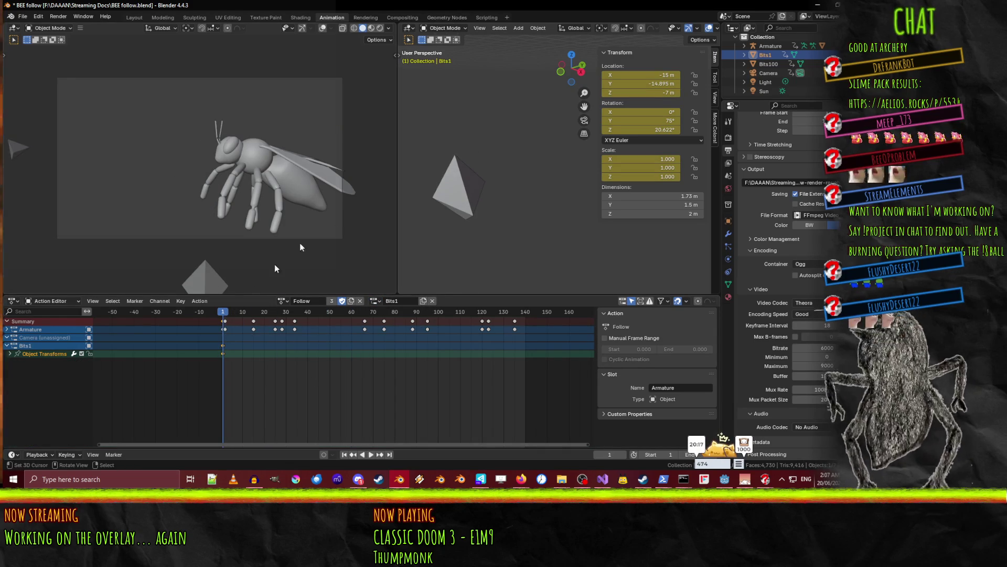
scroll(505, 185, "down", 5)
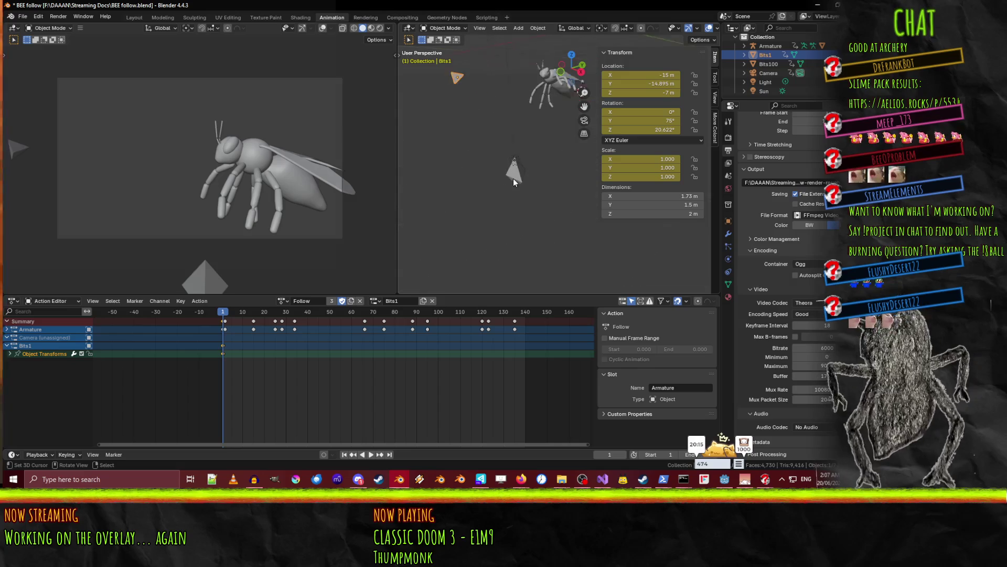
Select the Armature, stop playback, and rewind to frame 0.
left_click(559, 105)
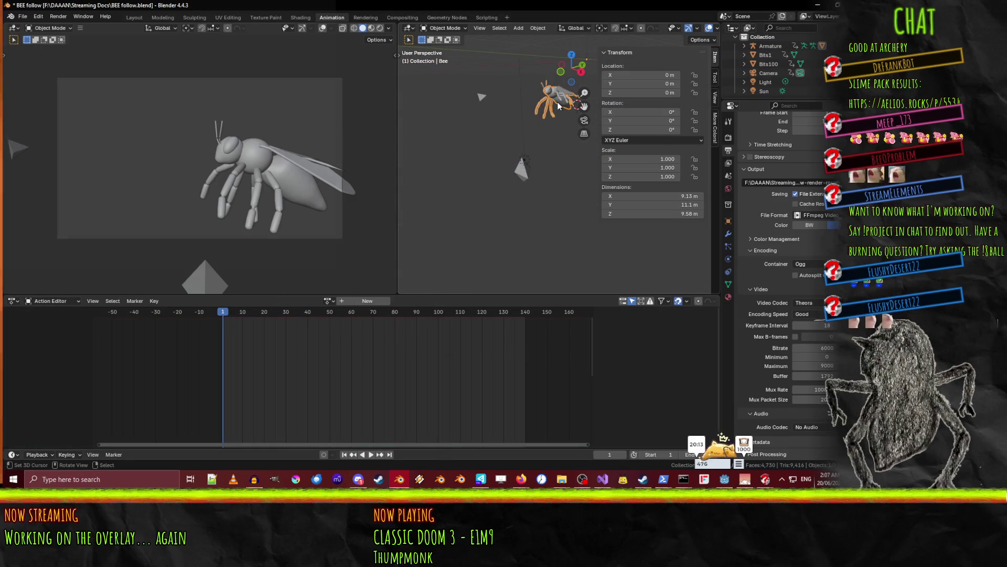
left_click(555, 90)
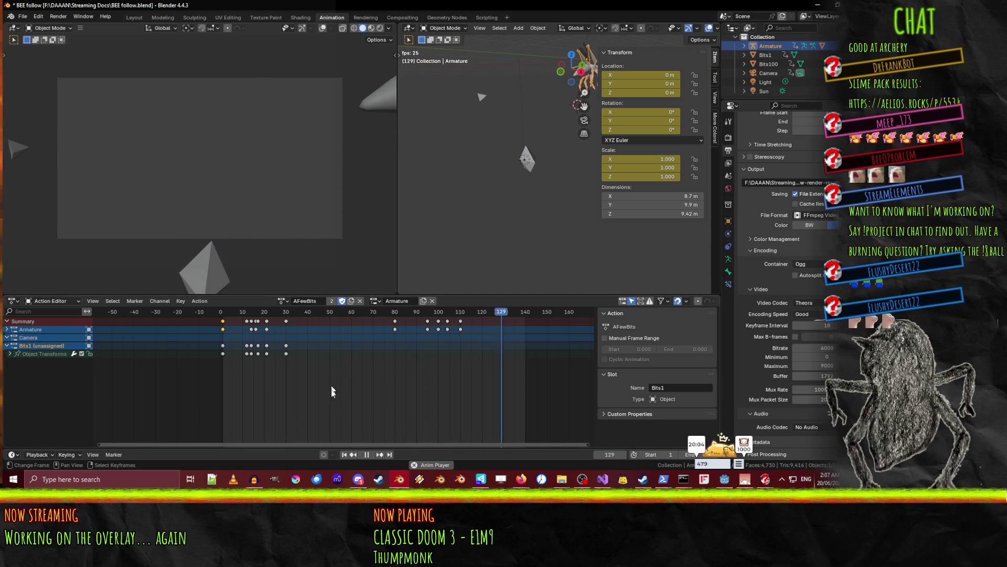
key("space")
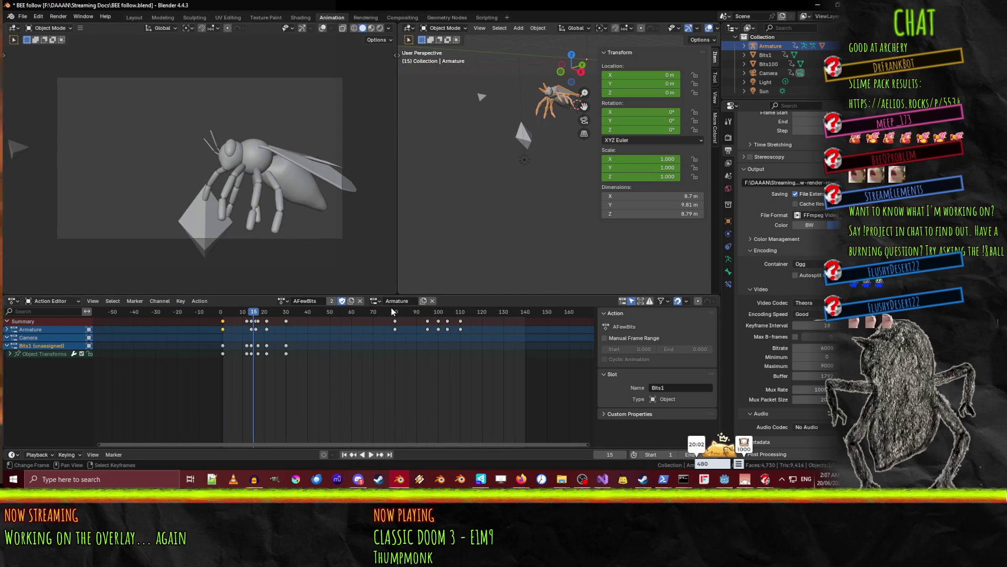
left_click_drag(391, 312, 215, 311)
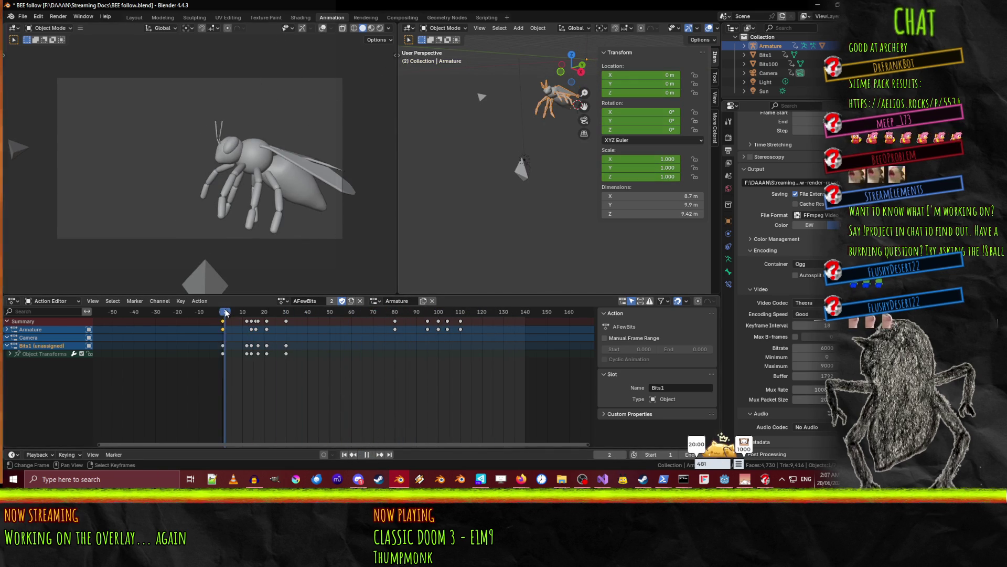
Switch the Armature's action from AFewBits to Follow and preview the bee flying.
left_click(375, 301)
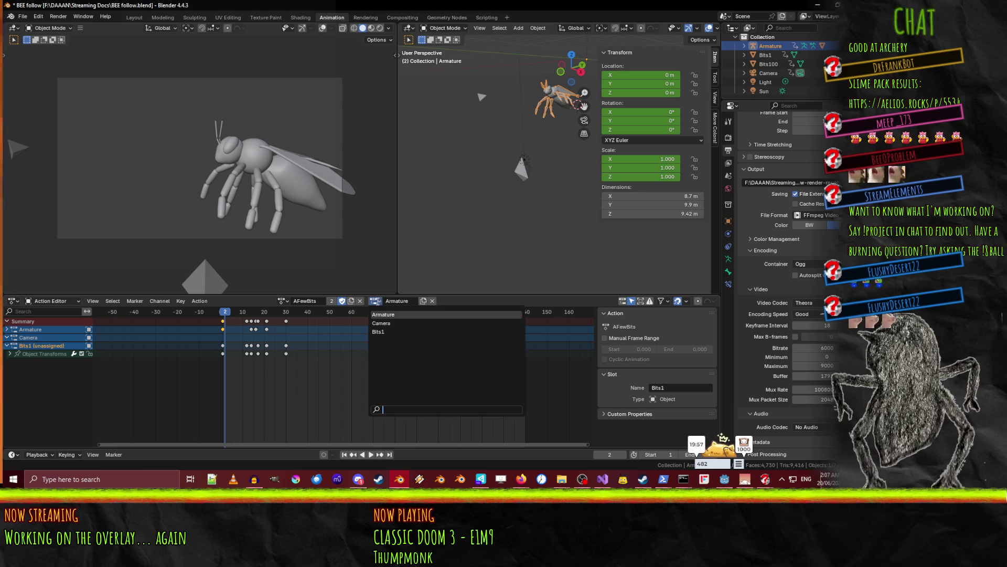
left_click(283, 301)
left_click(295, 323)
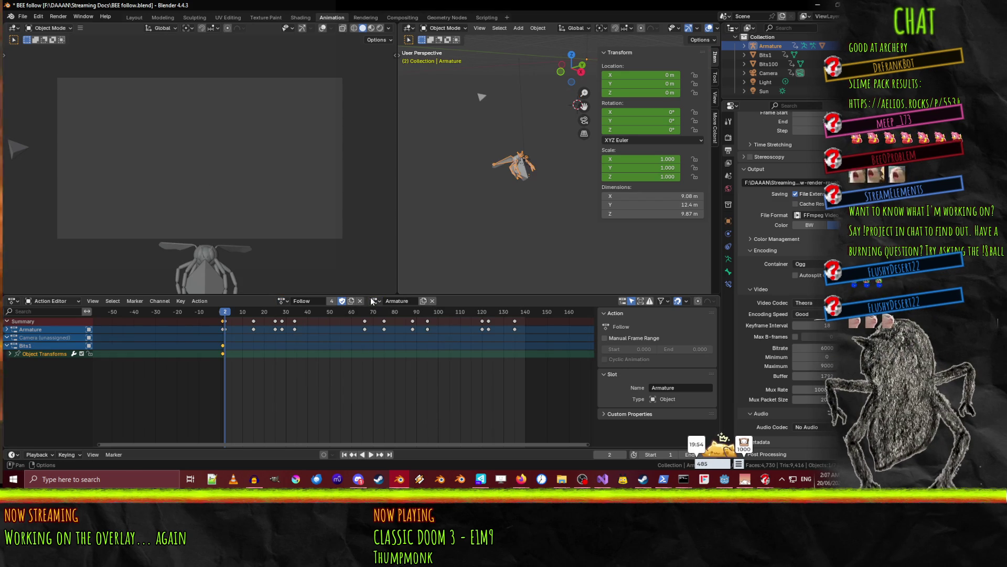
left_click(371, 454)
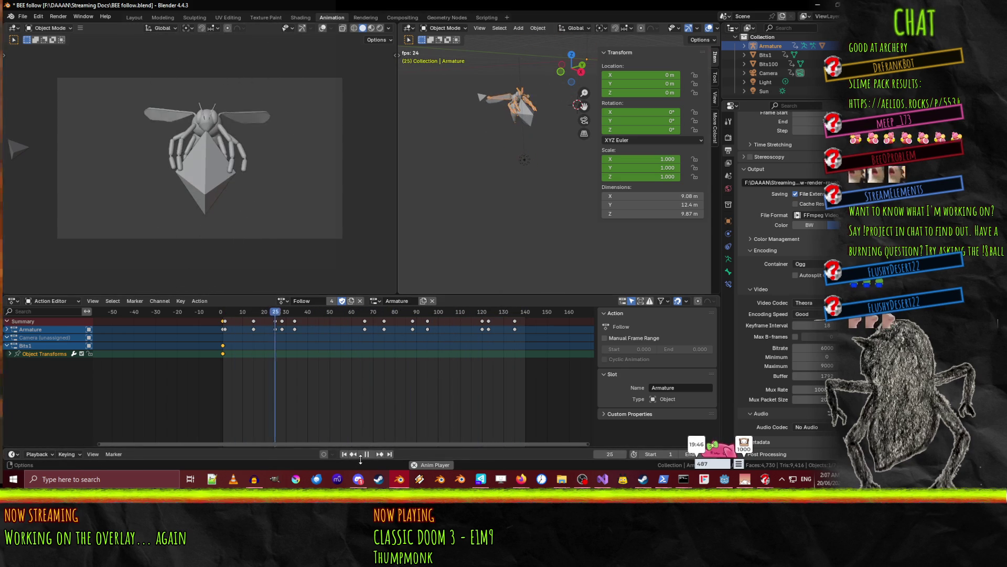
key("space")
key("space")
Select Bits100, assign it the Follow action, and add a Bits100 slot.
left_click(227, 315)
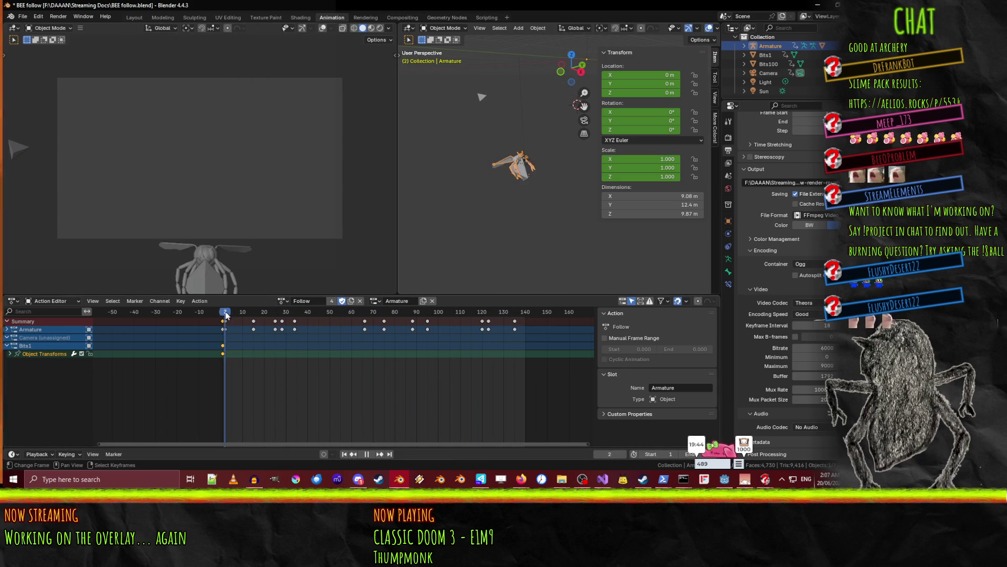
left_click(214, 279)
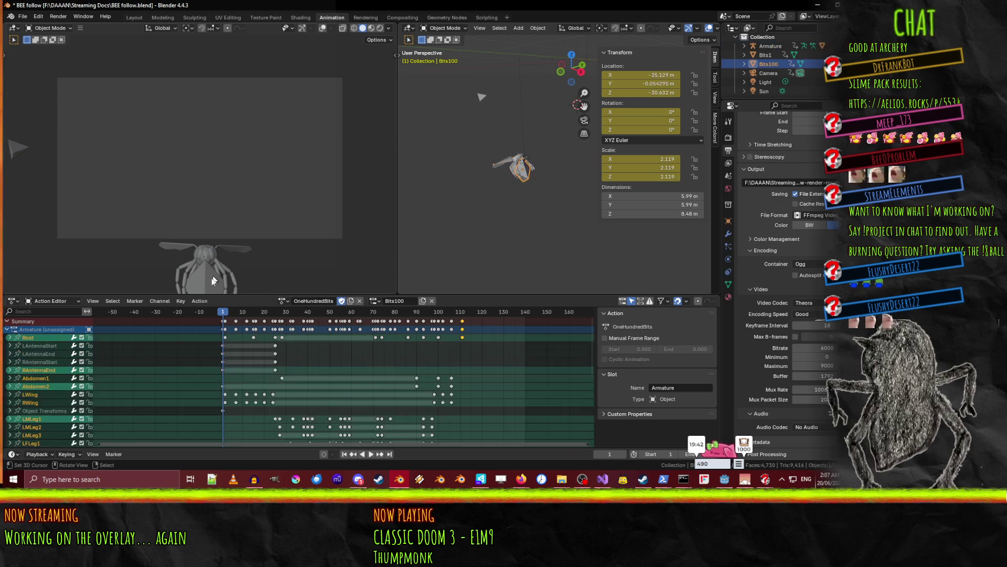
left_click(207, 282)
left_click(207, 282)
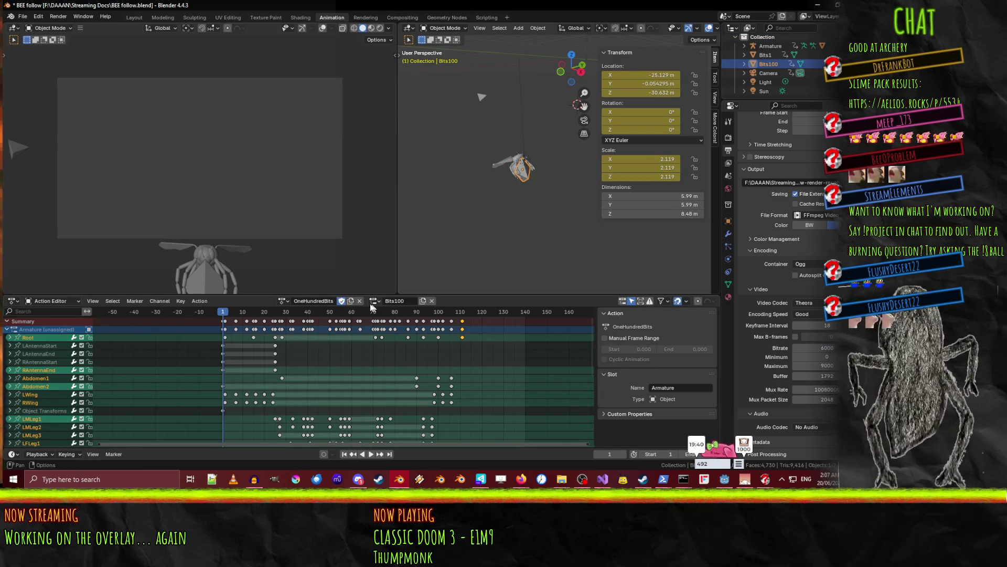
left_click(282, 300)
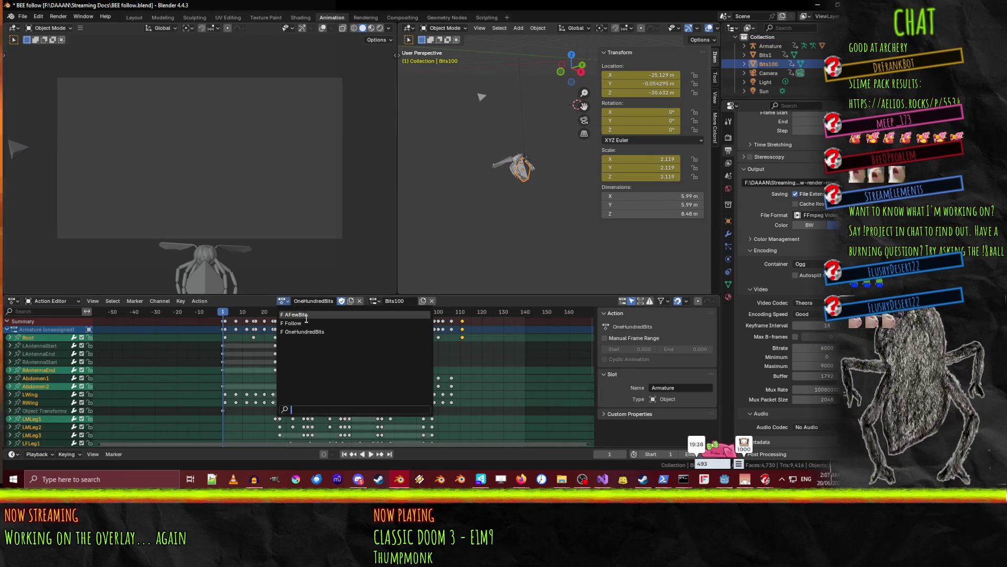
left_click(293, 323)
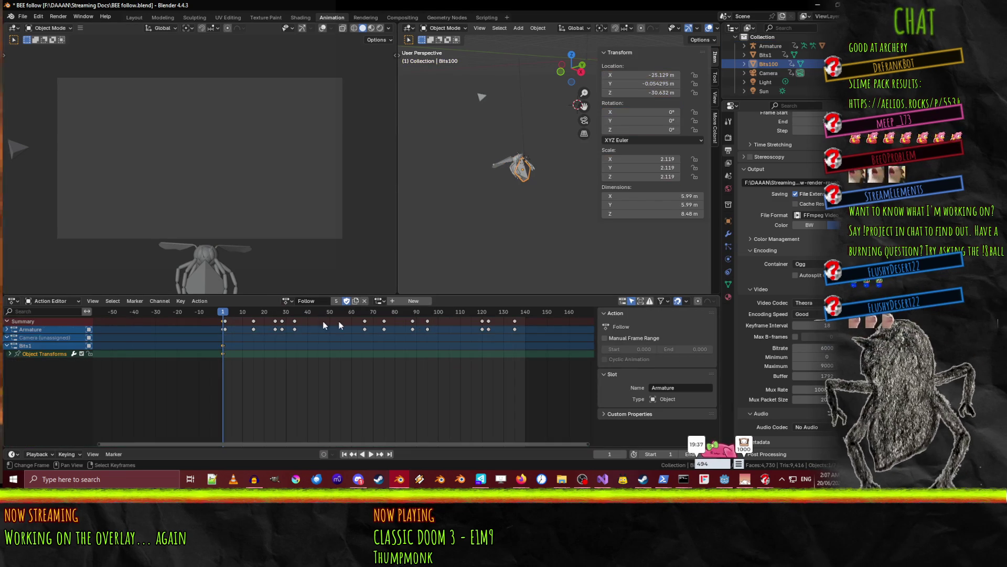
left_click(394, 302)
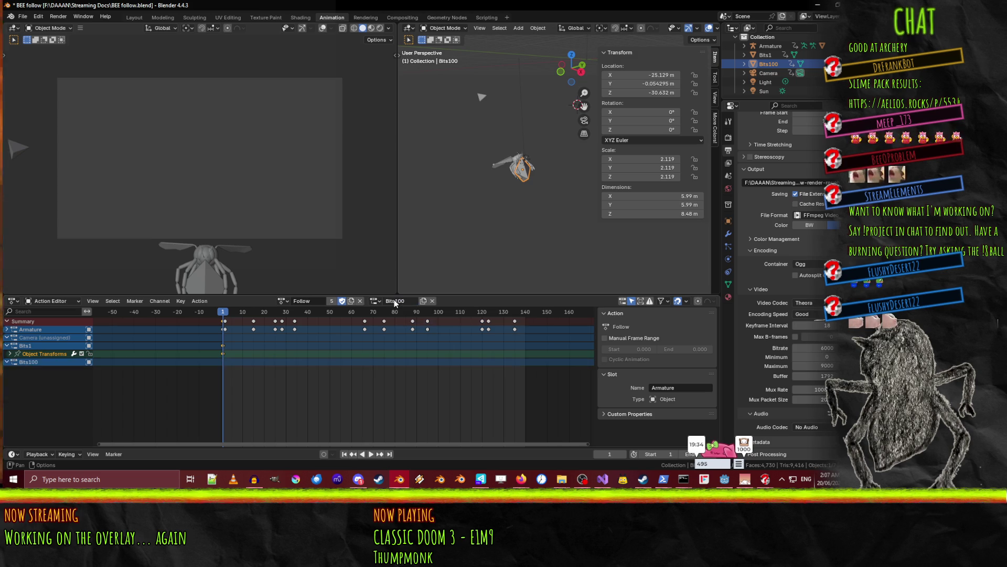
Rewind playback to frame 0 and save BEE follow.blend.
key("space")
mouse_move(286, 313)
left_mouse_down()
mouse_move(426, 314)
mouse_move(198, 321)
left_mouse_up()
key("ctrl+s")
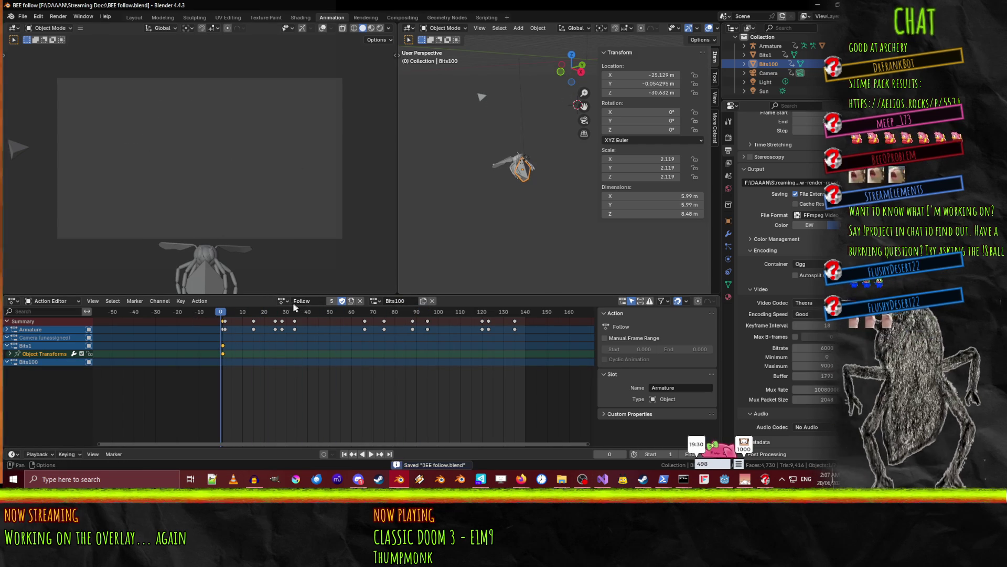
Switch to the AFewBits action and preview it at frames 45 and 105.
left_click(286, 301)
left_click(299, 316)
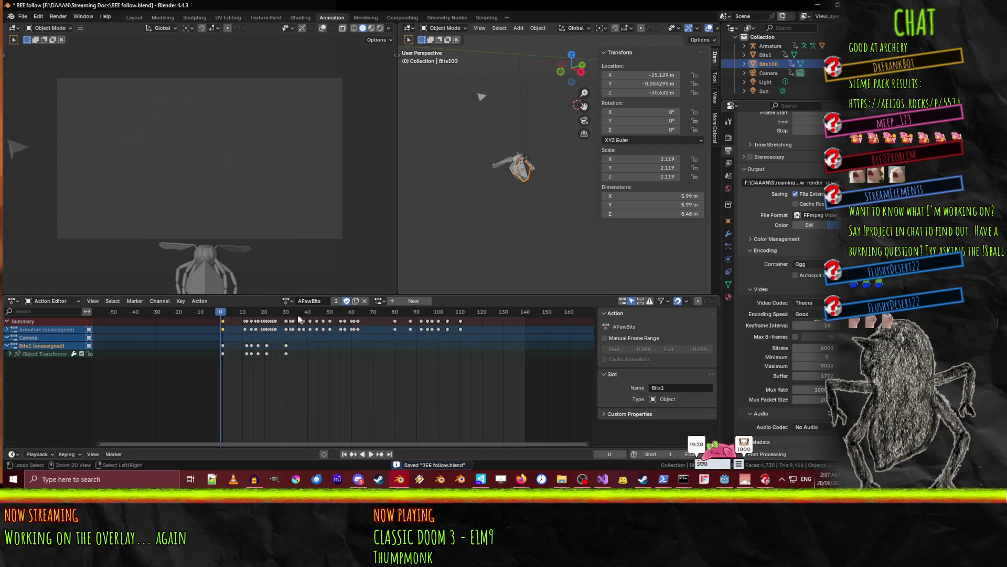
key("space")
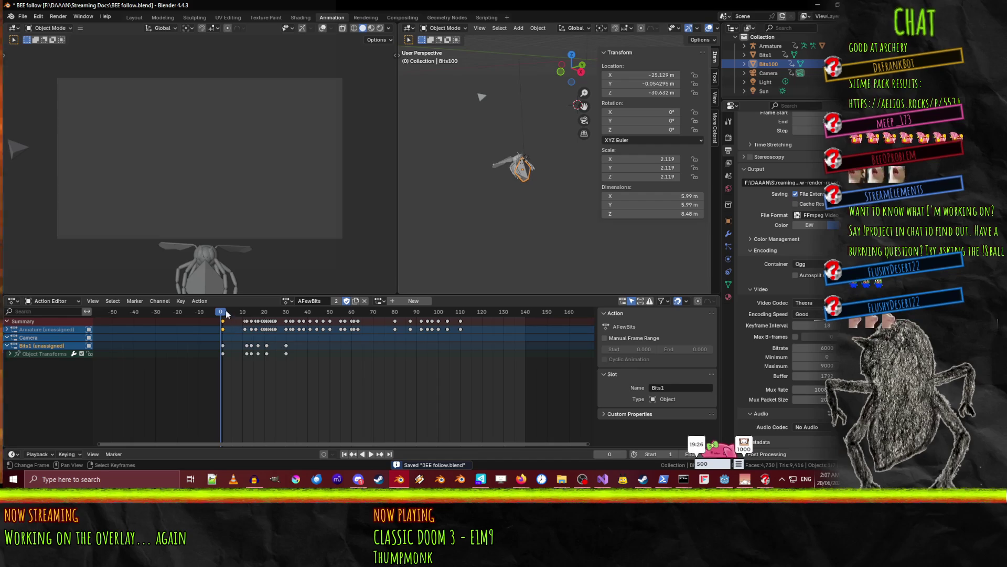
mouse_move(228, 314)
left_mouse_down()
mouse_move(321, 316)
mouse_move(223, 318)
left_mouse_up()
key("space")
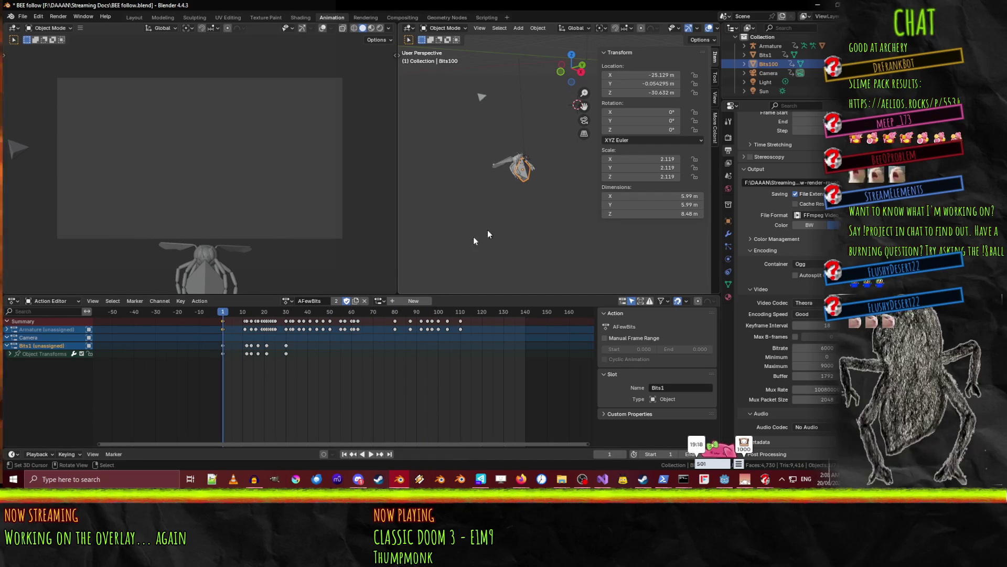
key("space")
mouse_move(232, 315)
left_mouse_down()
mouse_move(448, 309)
mouse_move(177, 306)
left_mouse_up()
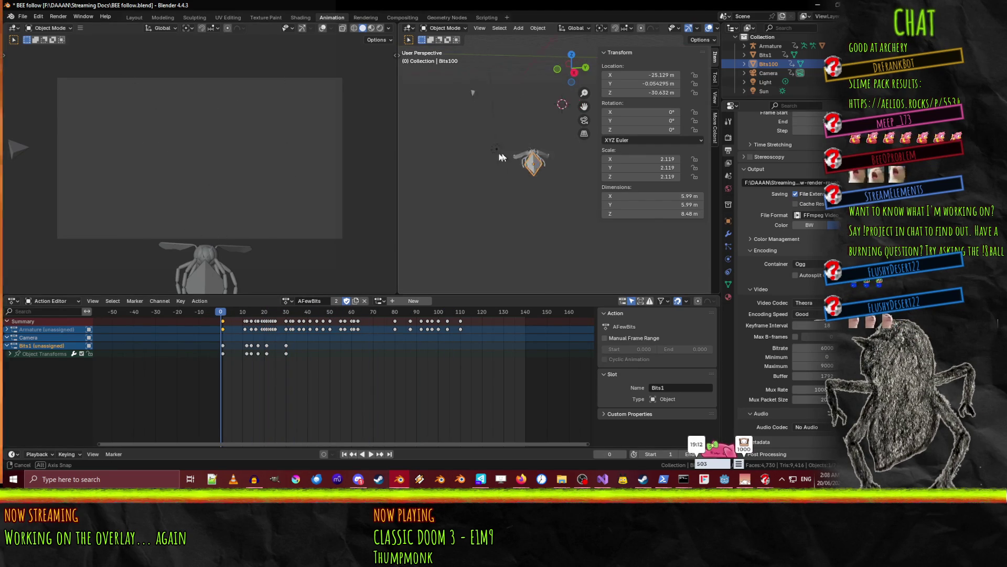
Select the Armature and set its action back to AFewBits, previewing the first frames.
mouse_move(501, 156)
middle_mouse_down()
mouse_move(529, 156)
mouse_move(519, 130)
middle_mouse_up()
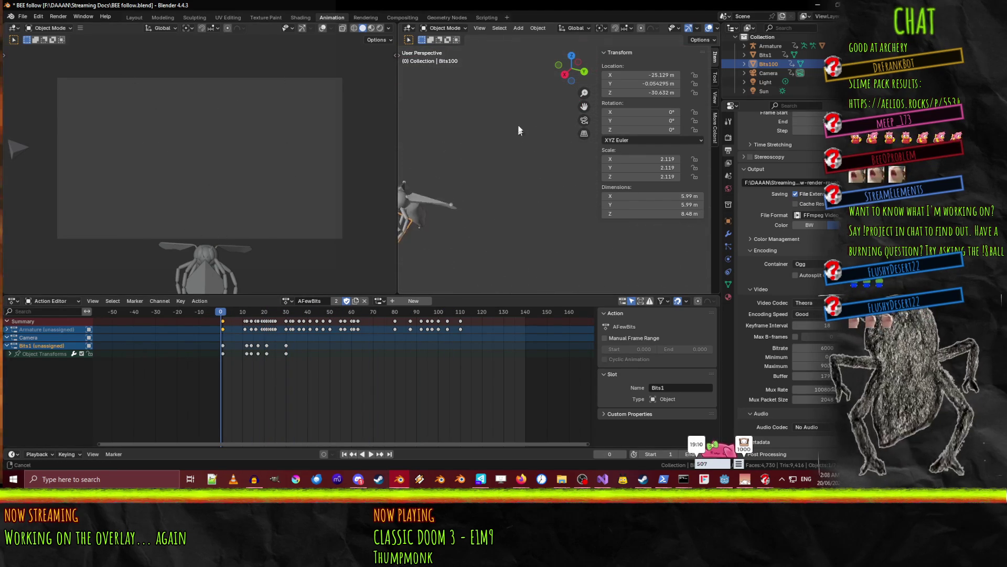
scroll(471, 146, "down", 3)
left_click(467, 162)
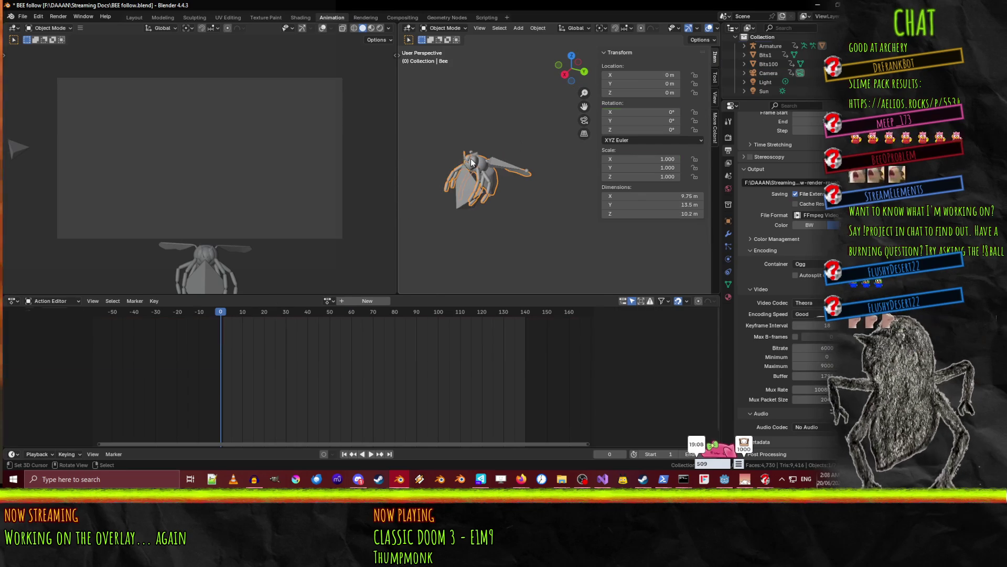
left_click(470, 159)
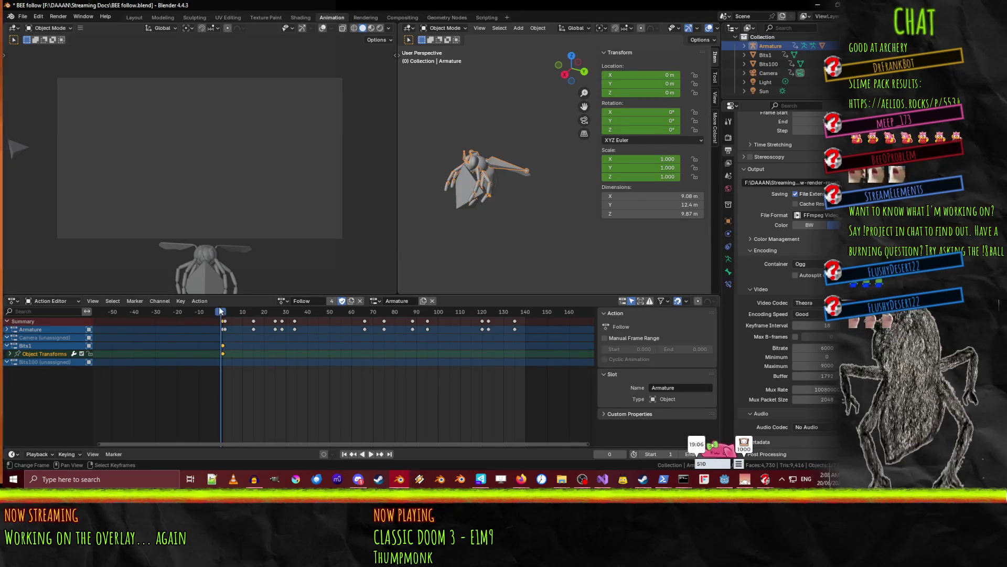
key("space")
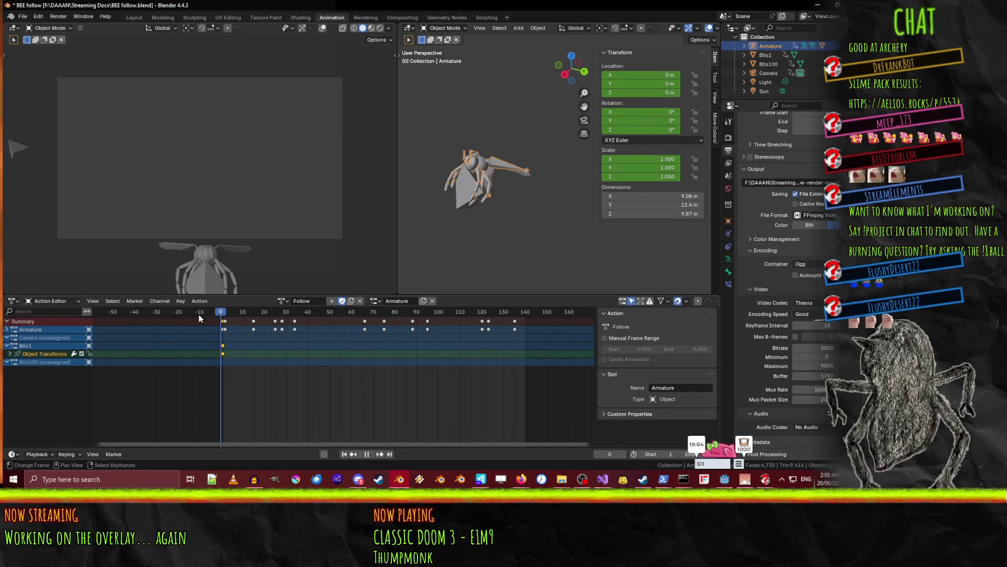
left_click(283, 302)
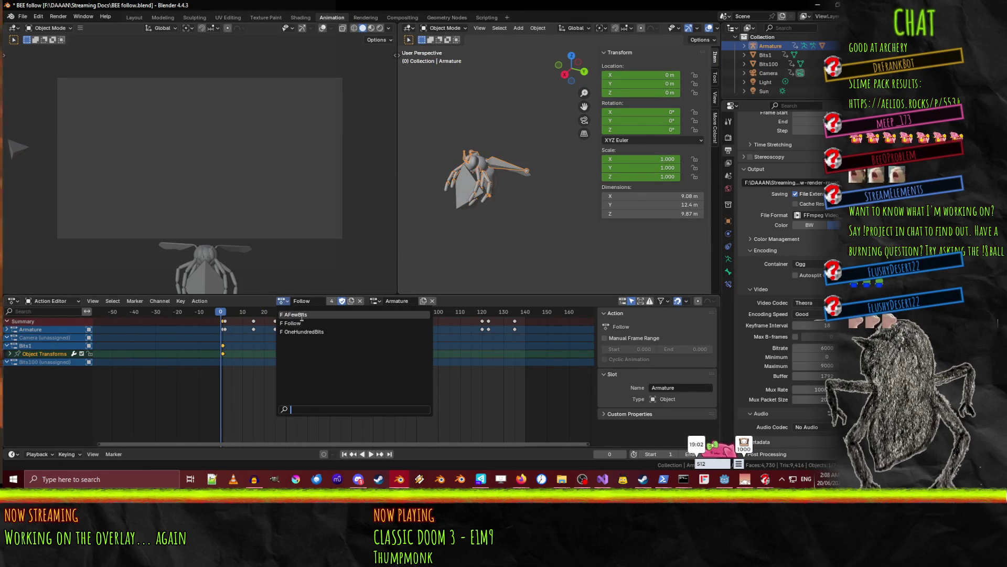
left_click(302, 315)
mouse_move(223, 320)
left_mouse_down()
mouse_move(242, 318)
mouse_move(226, 317)
left_mouse_up()
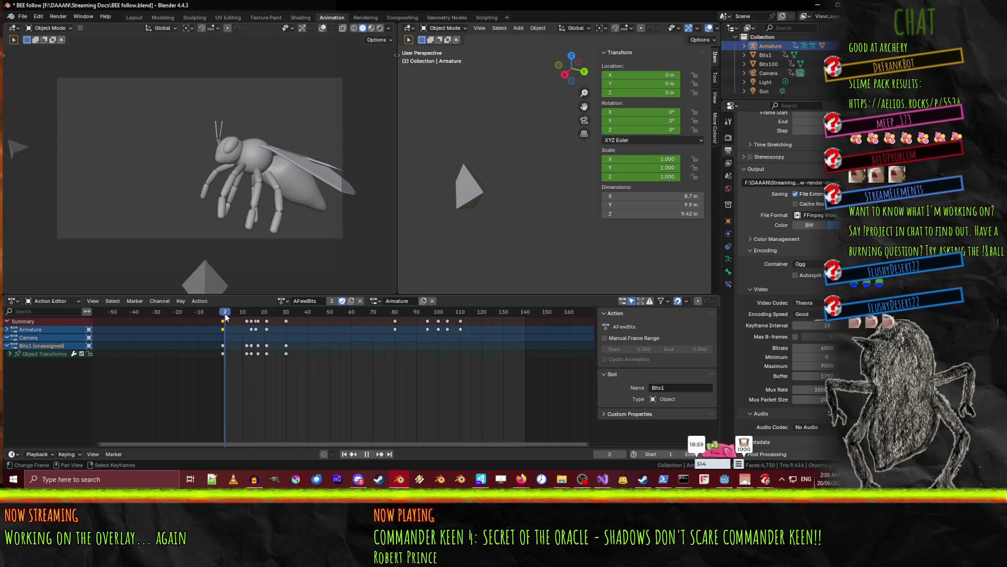
left_click(377, 302)
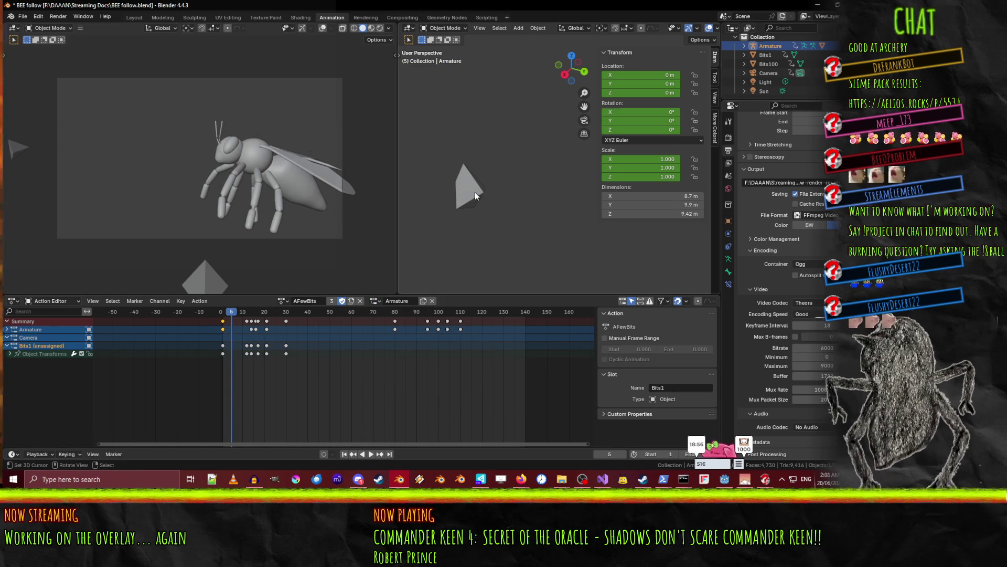